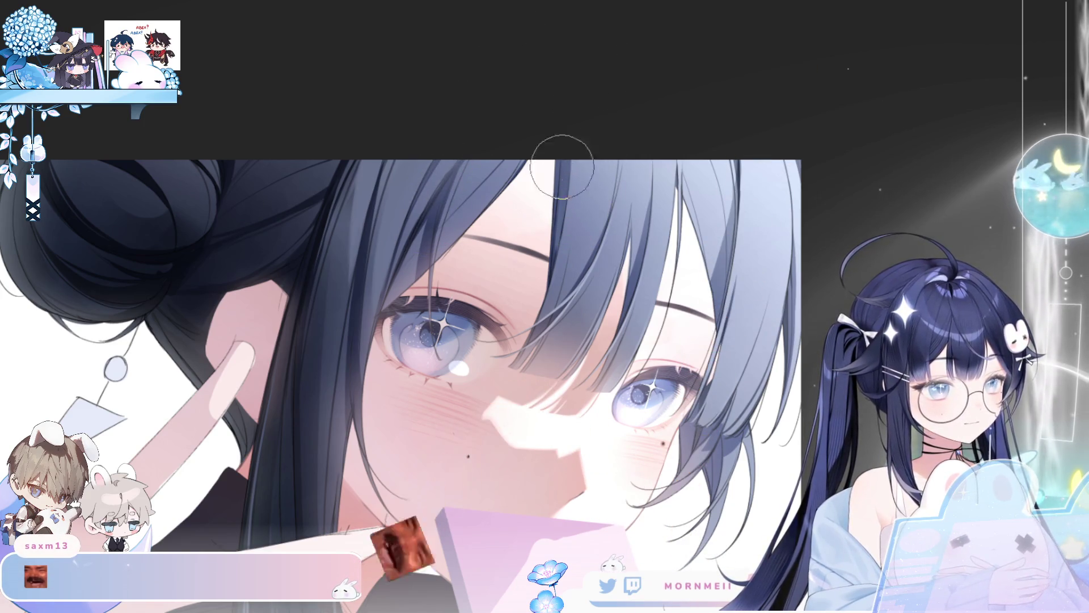
Step: Un-mirror the canvas and zoom out to check the blue-eyed character's face
key("h")
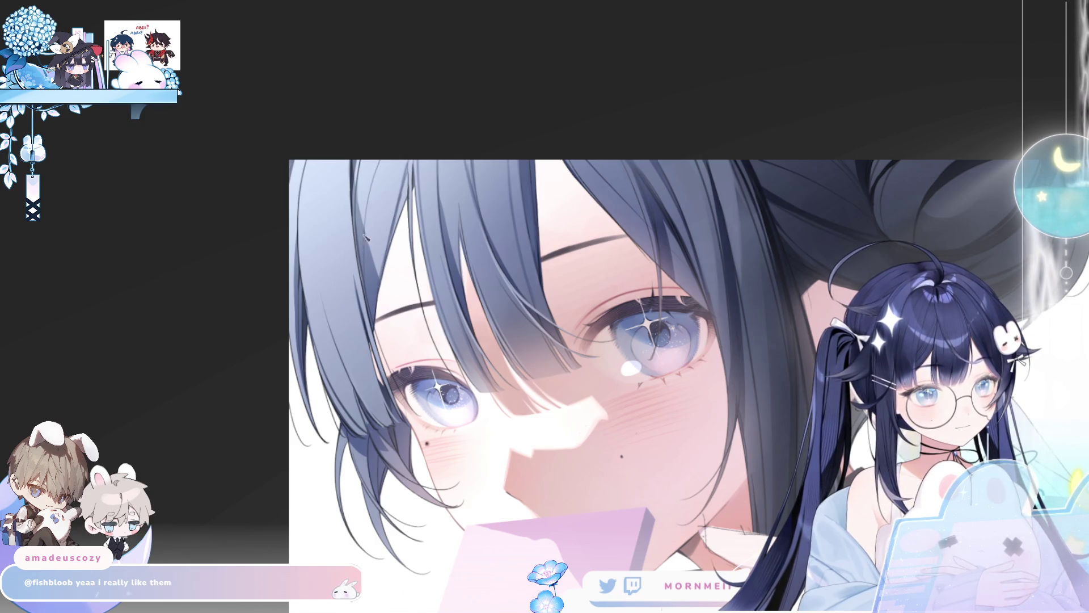
scroll(486, 43, "down", 3)
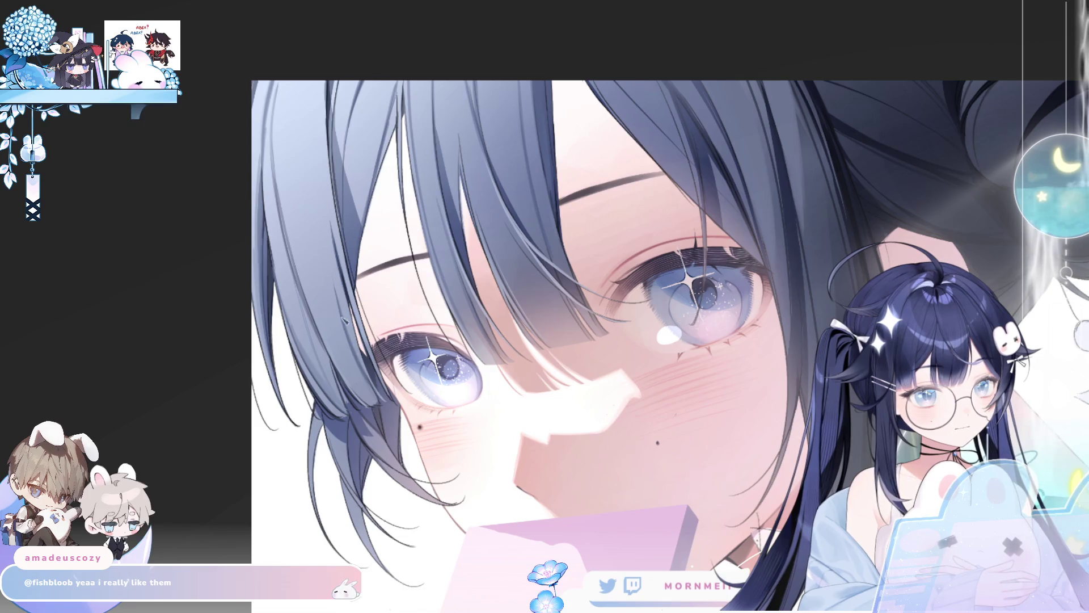
Step: Draw thin dark strand lines across the central bangs, redoing unsatisfying strokes
left_click_drag(322, 173, 329, 201)
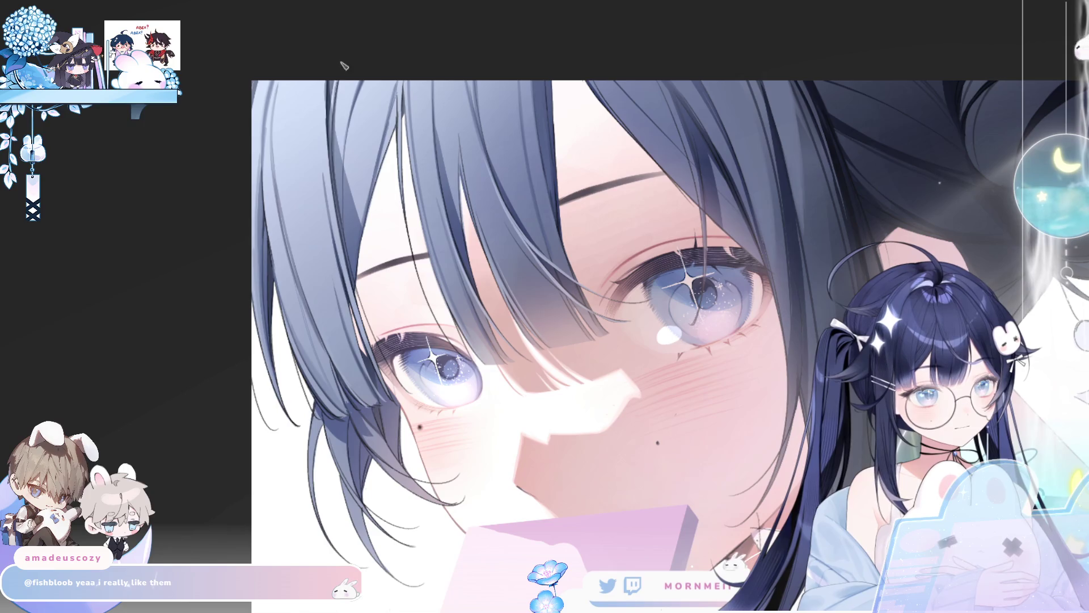
left_click_drag(331, 83, 335, 122)
key("ctrl+z")
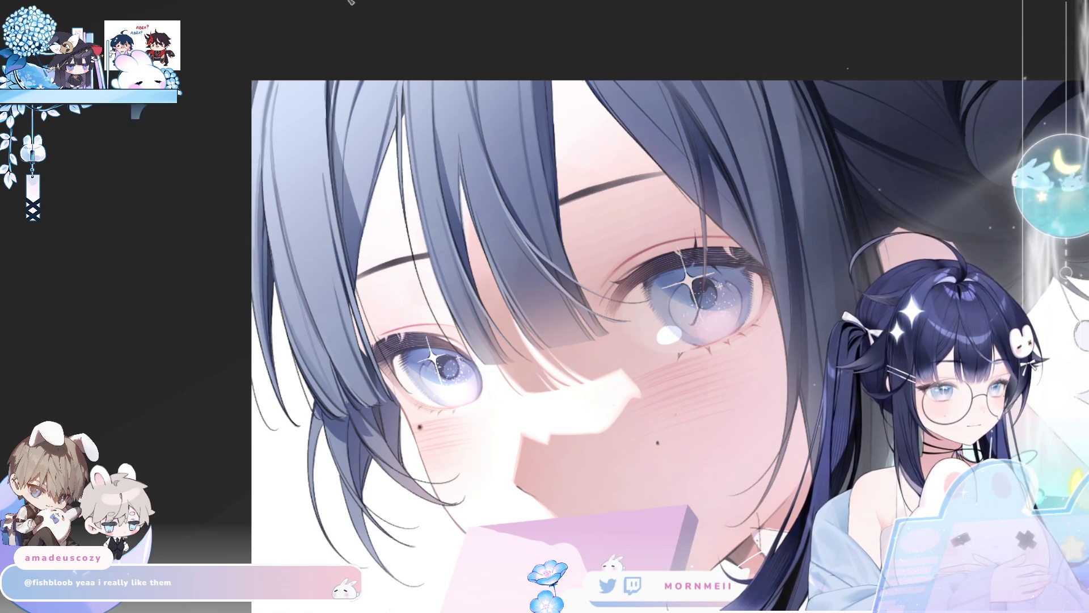
left_click_drag(349, 96, 351, 193)
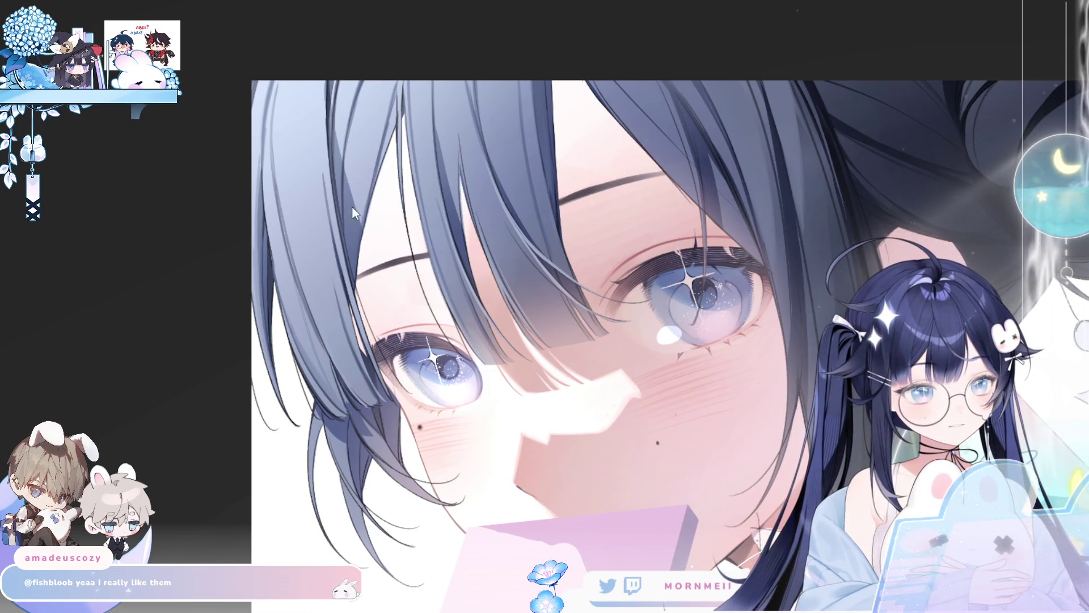
key("ctrl+z")
mouse_move(363, 82)
left_mouse_down()
mouse_move(348, 196)
mouse_move(388, 63)
left_mouse_up()
key("ctrl+z")
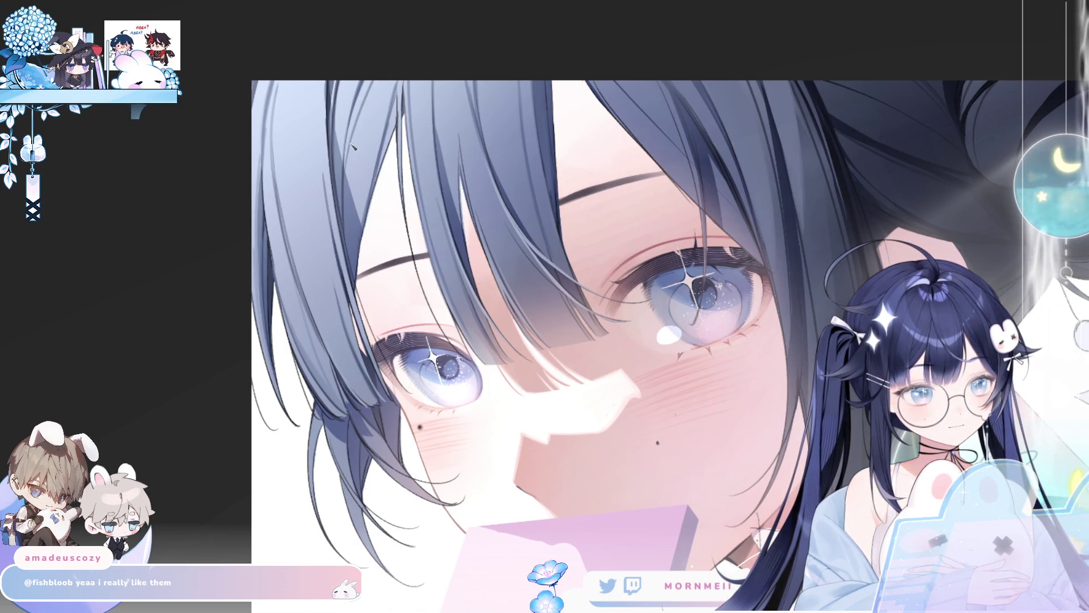
key("ctrl+z")
left_click_drag(346, 192, 385, 65)
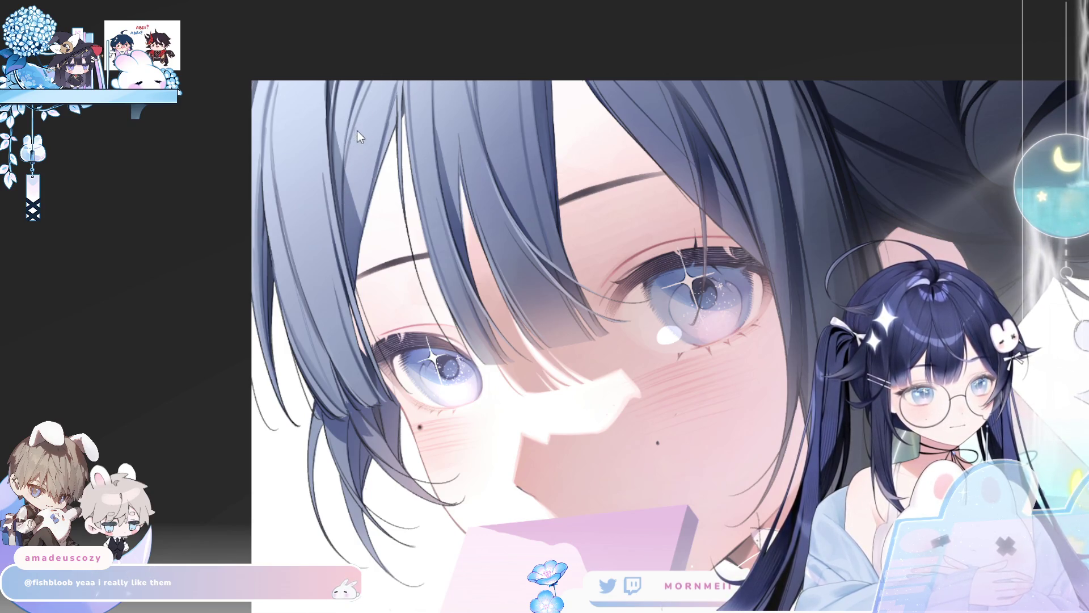
left_click_drag(348, 179, 377, 73)
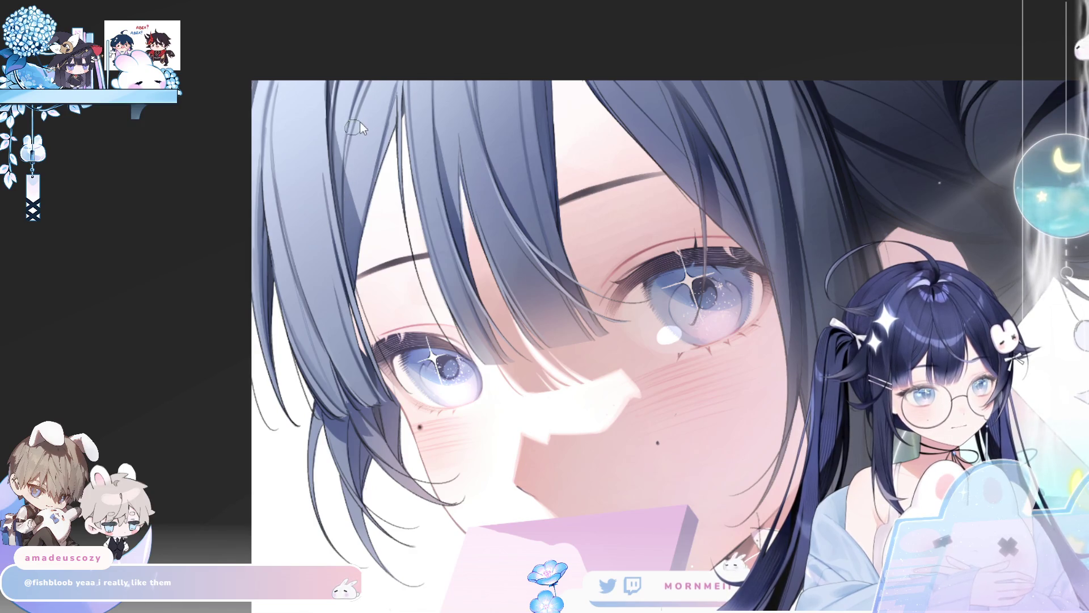
left_click_drag(343, 172, 369, 80)
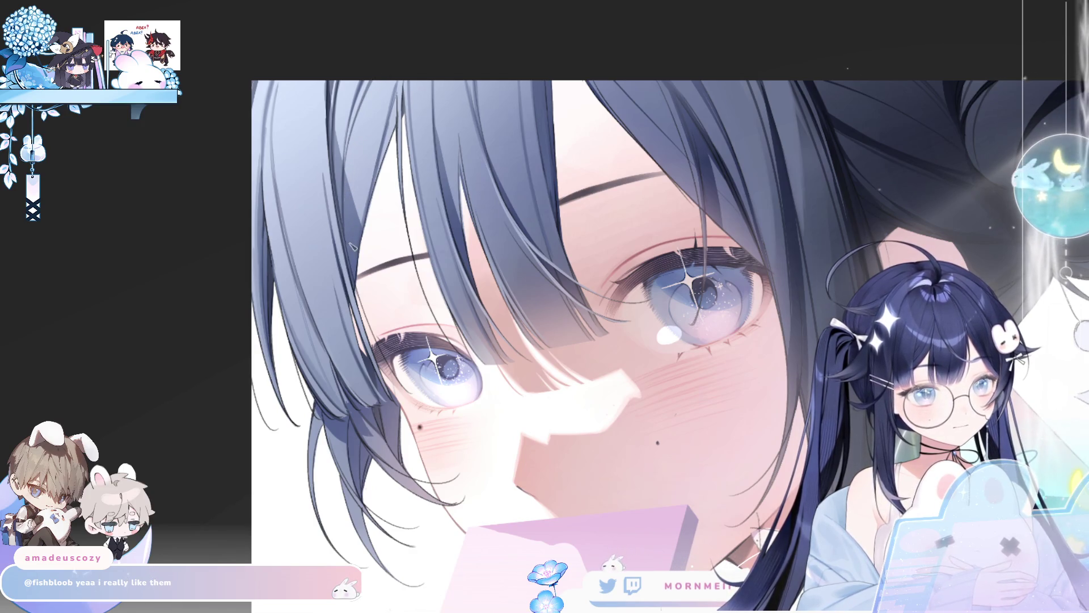
left_click_drag(355, 208, 388, 80)
key("ctrl+z")
left_click_drag(355, 212, 386, 87)
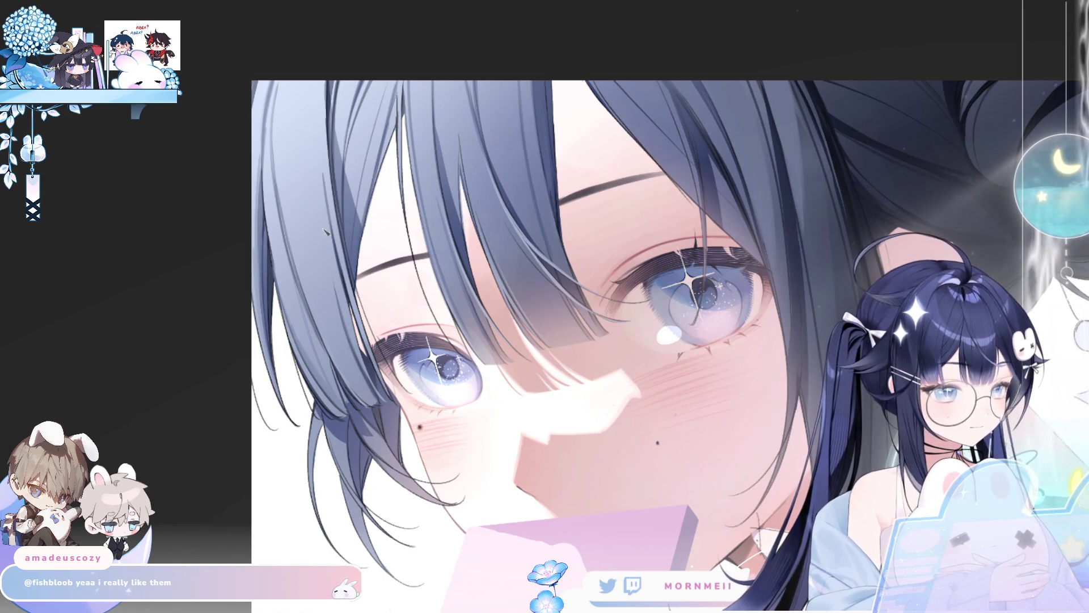
Step: Add long thin dark strands running up the left bangs
left_click_drag(298, 169, 302, 82)
key("ctrl+z")
left_click_drag(307, 303, 291, 97)
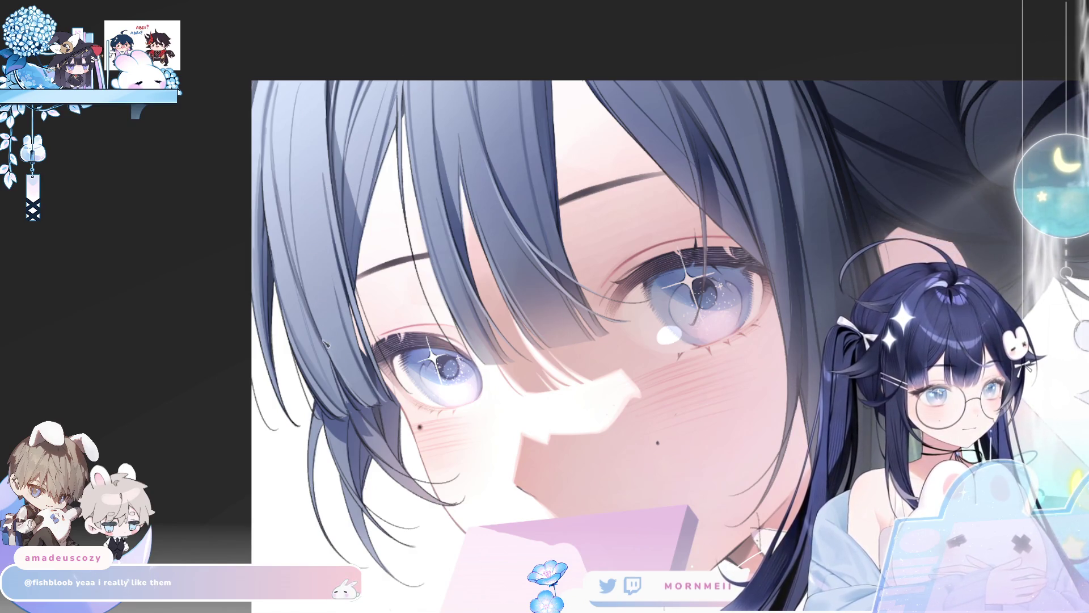
key("ctrl+z")
left_click_drag(306, 307, 291, 83)
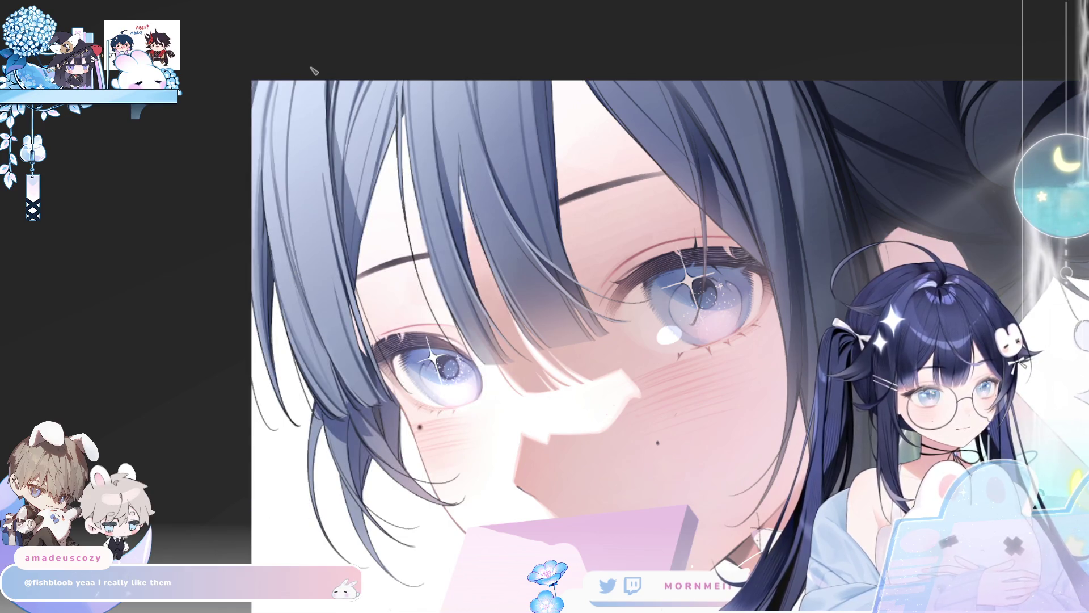
key("ctrl+z")
left_click_drag(308, 305, 284, 82)
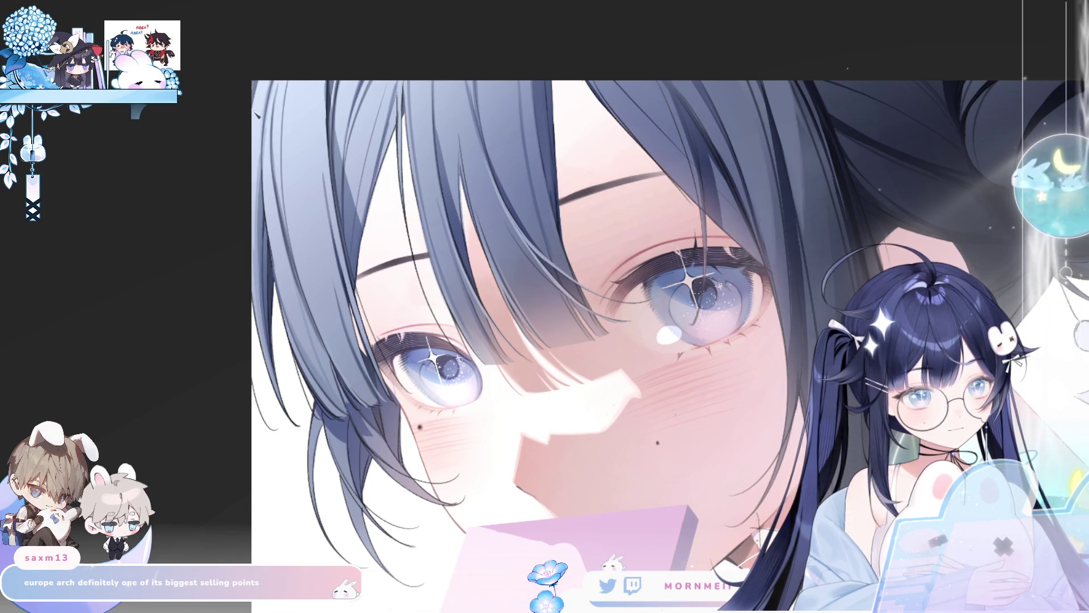
key("ctrl+0")
key("h")
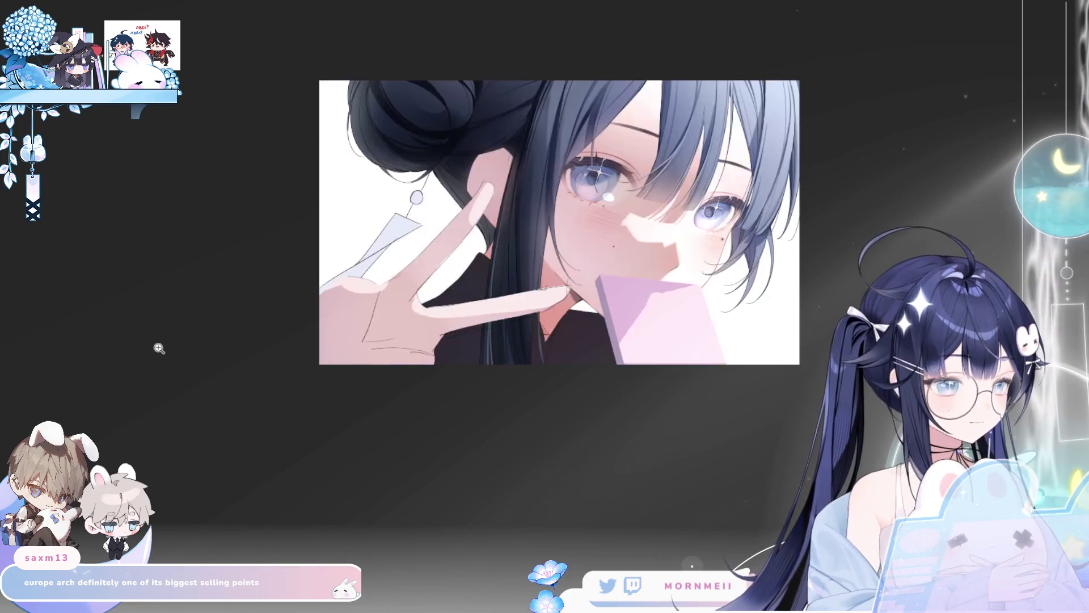
key("h")
scroll(360, 80, "up", 5)
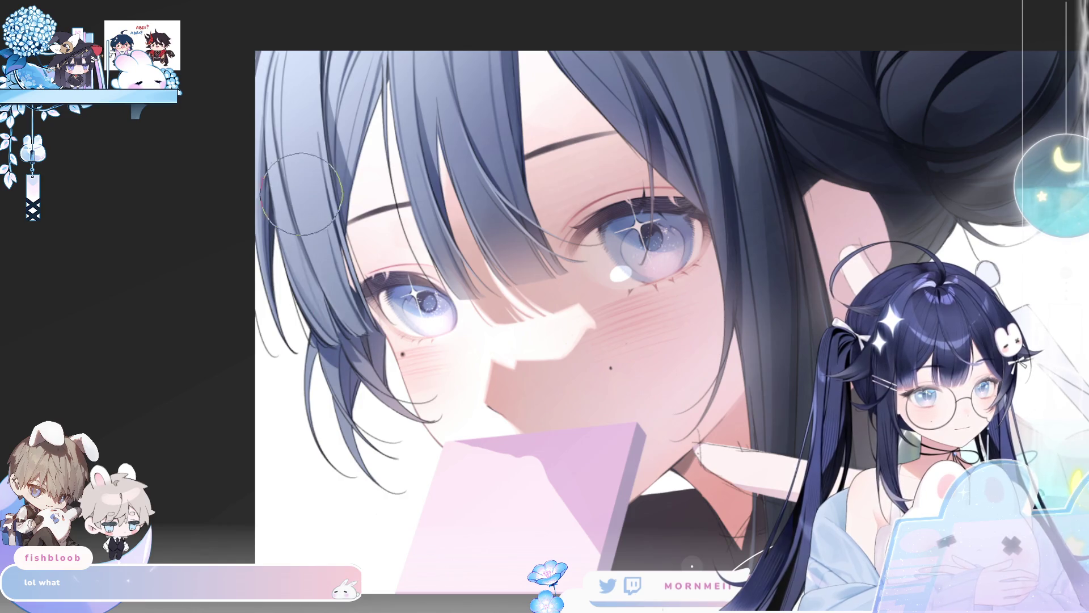
key("h")
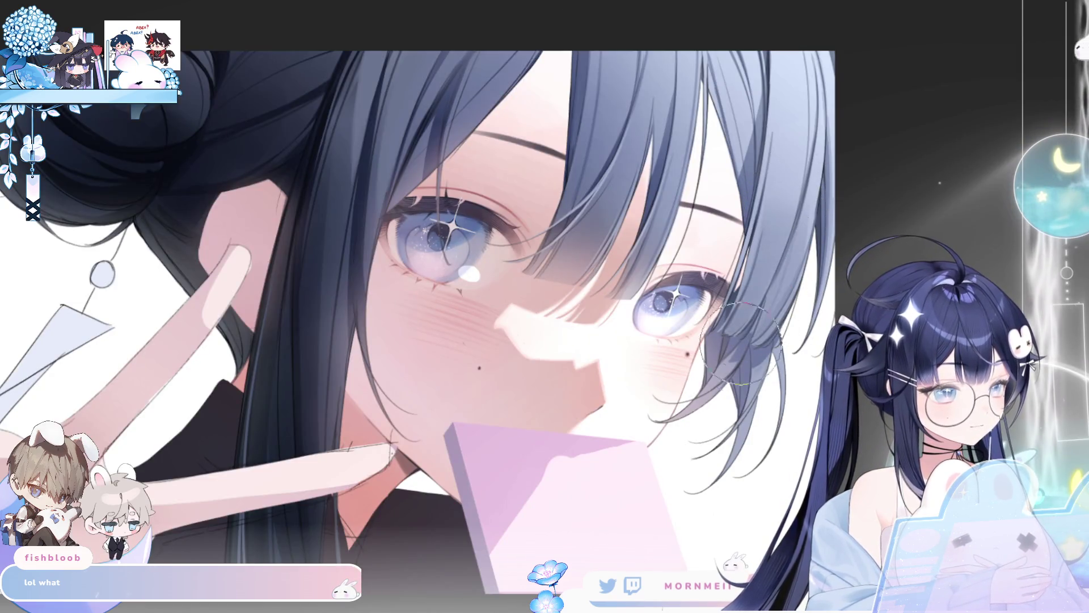
key("h")
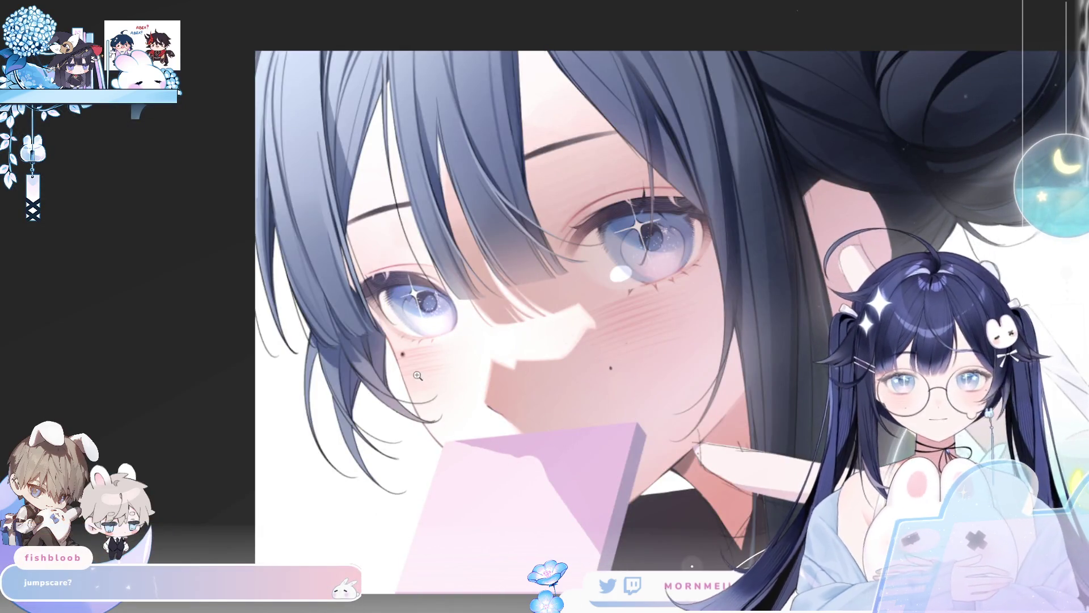
left_click(419, 337)
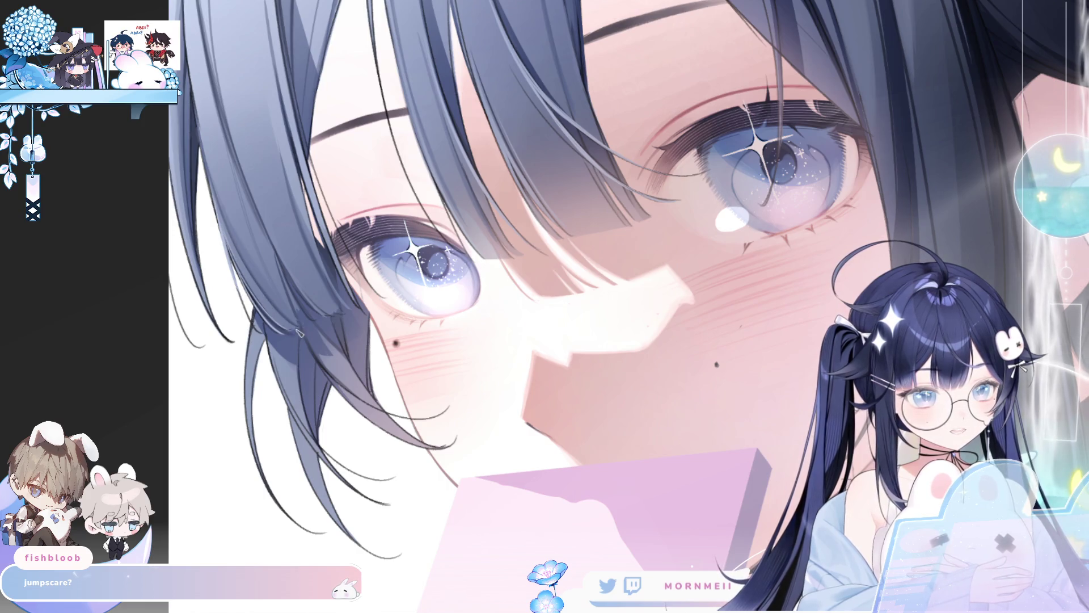
mouse_move(291, 47)
left_mouse_down()
mouse_move(297, 103)
mouse_move(362, 241)
left_mouse_up()
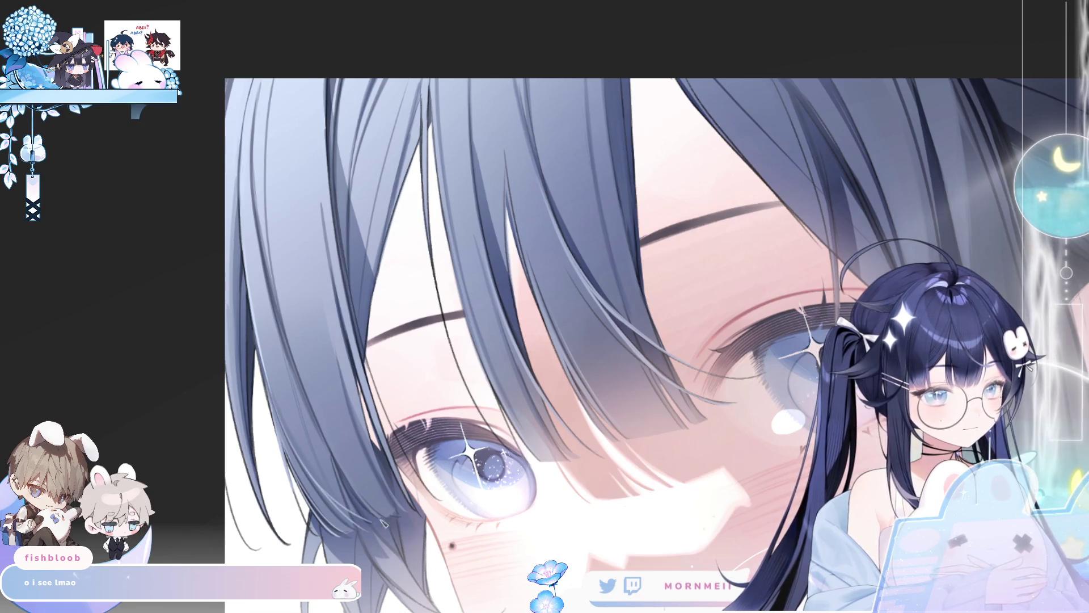
key("h")
key("h")
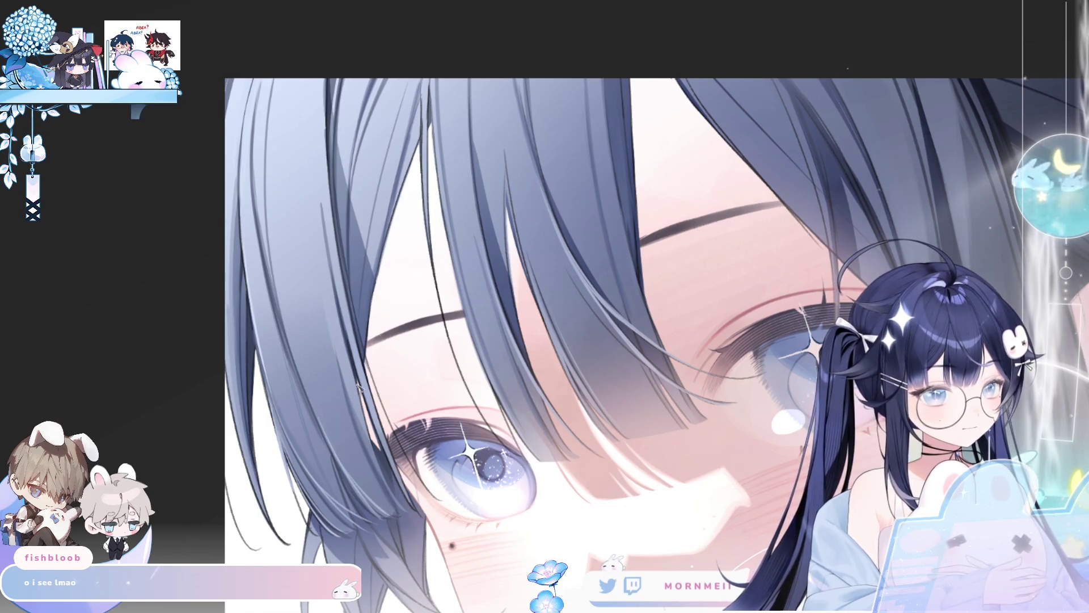
scroll(409, 191, "down", 2)
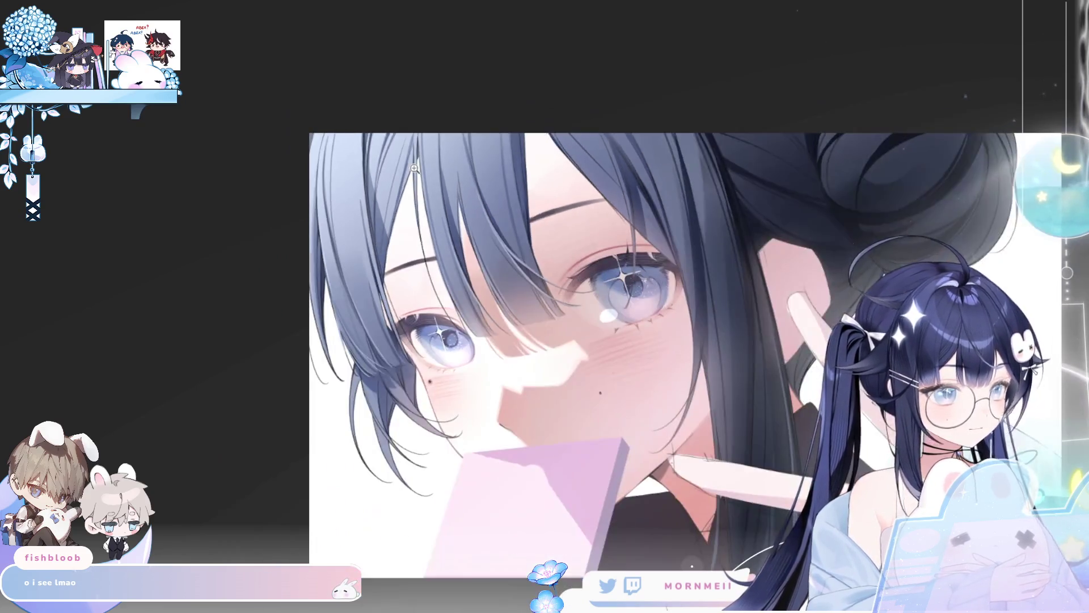
key("h")
key("h")
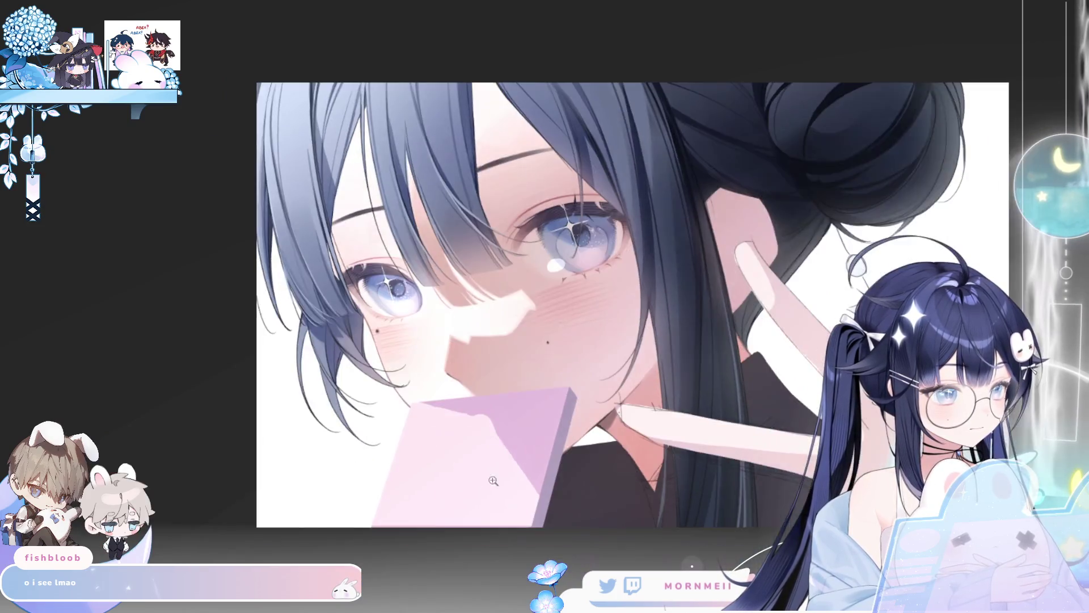
key("h")
key("h")
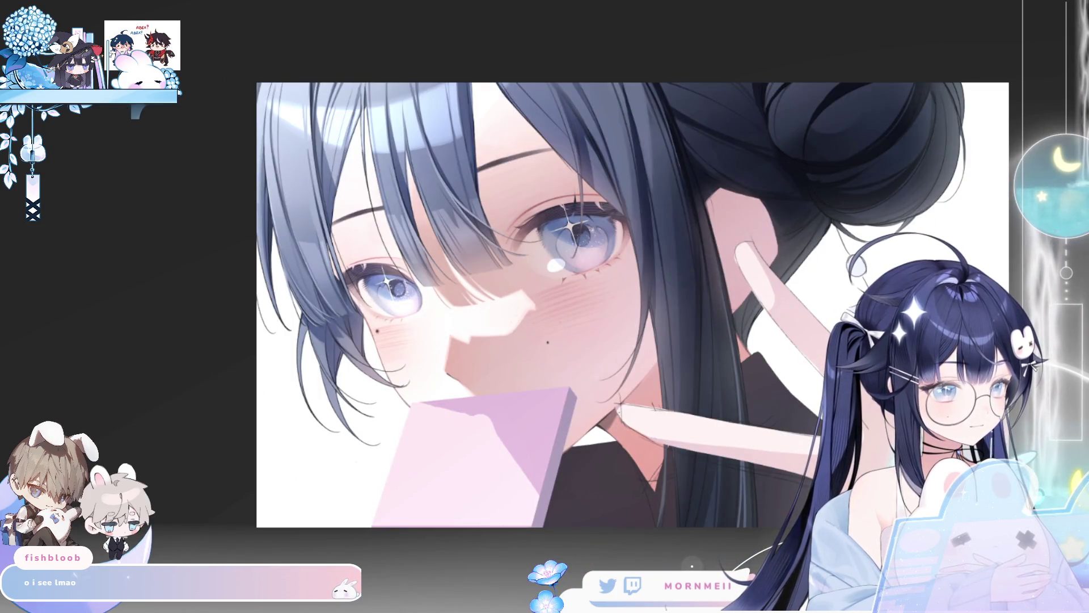
key("h")
key("h")
left_click(369, 345)
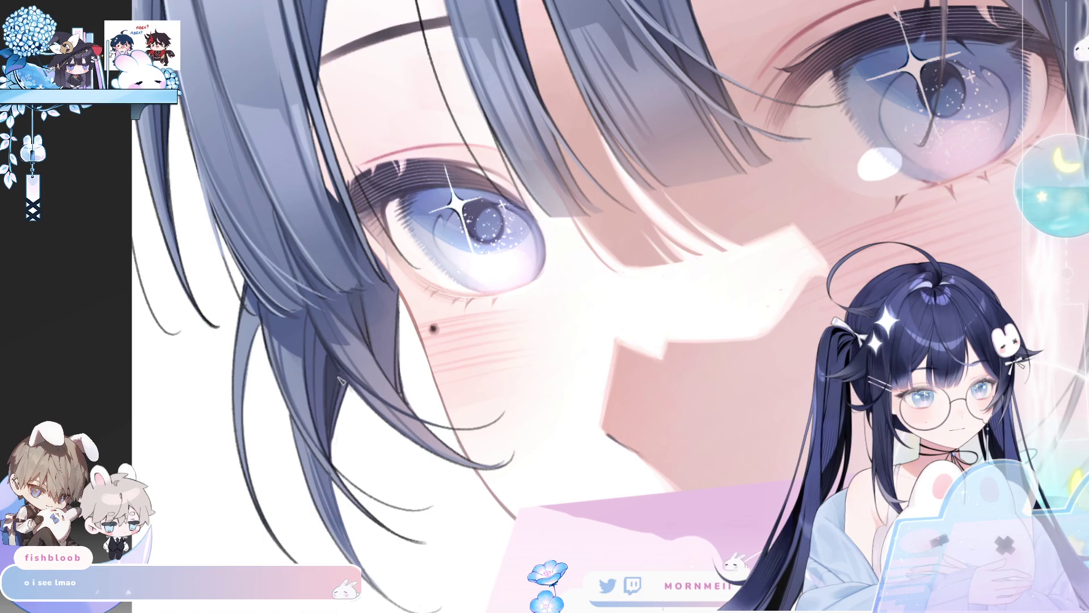
Step: Draw three dark strand lines along the side hair lock beside the cheek
mouse_move(245, 471)
left_mouse_down()
mouse_move(243, 355)
mouse_move(257, 321)
left_mouse_up()
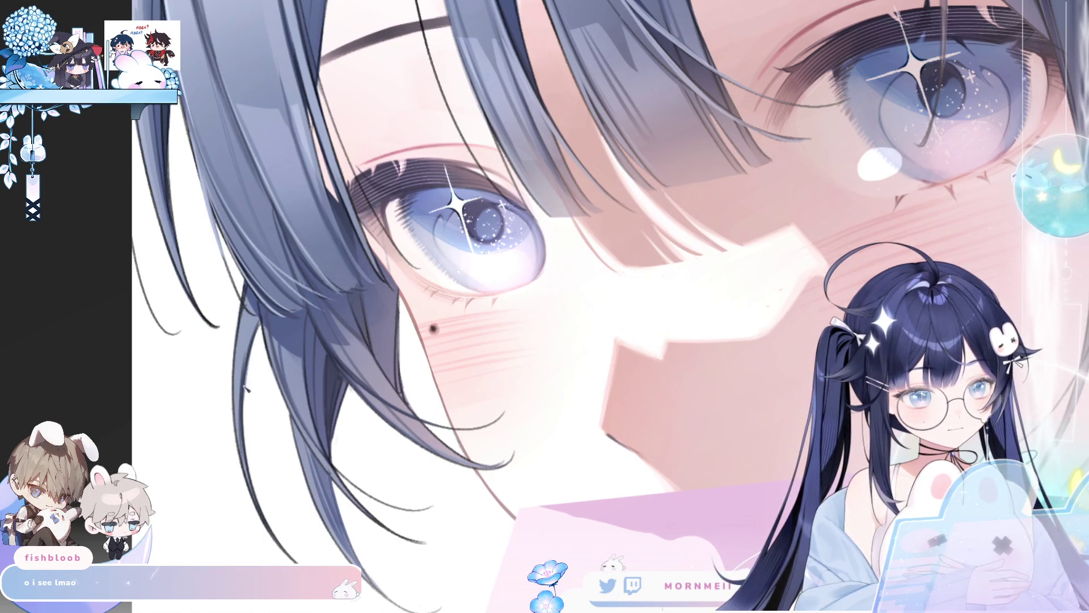
left_click_drag(242, 392, 266, 335)
mouse_move(245, 459)
left_mouse_down()
mouse_move(266, 517)
mouse_move(237, 314)
left_mouse_up()
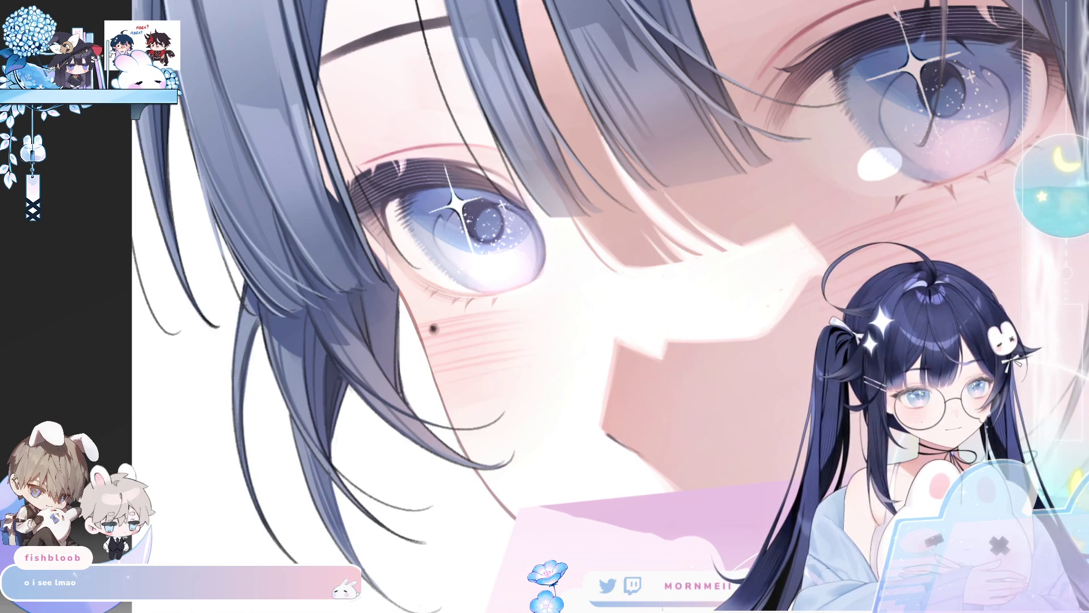
Step: Zoom out to see the whole artwork, mirror-check it, then zoom back in on the bangs
key("ctrl+0")
key("h")
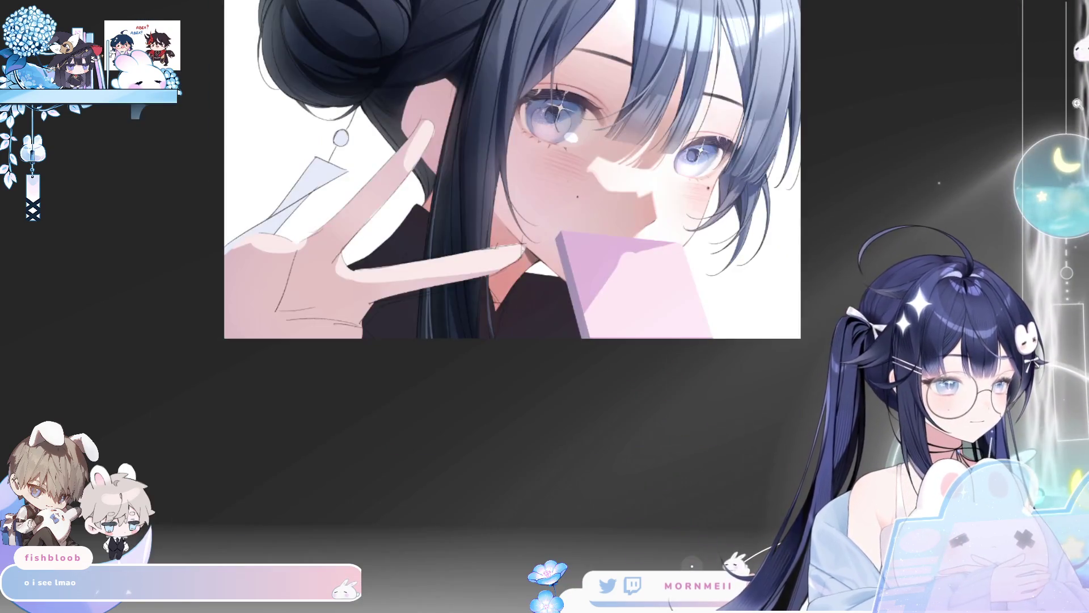
key("h")
left_click(372, 227)
left_click(343, 92)
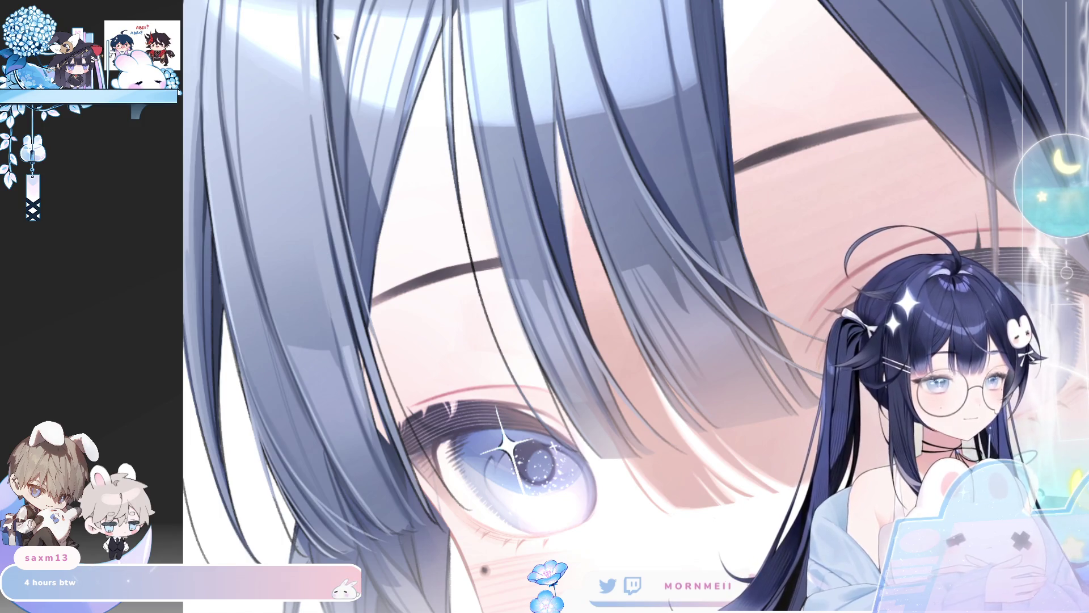
scroll(680, 109, "down", 3)
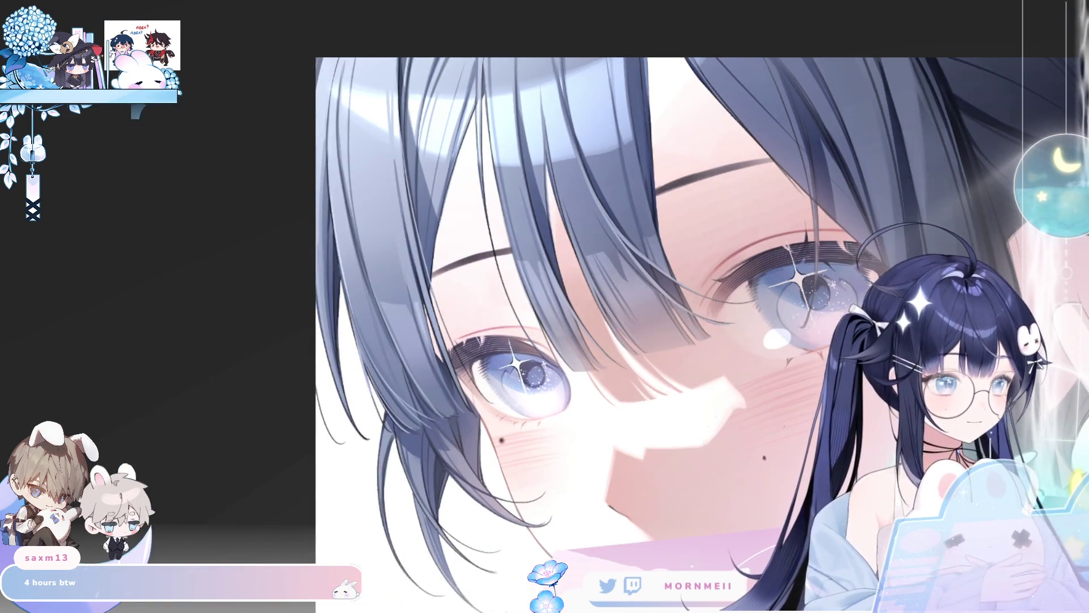
scroll(651, 120, "up", 2)
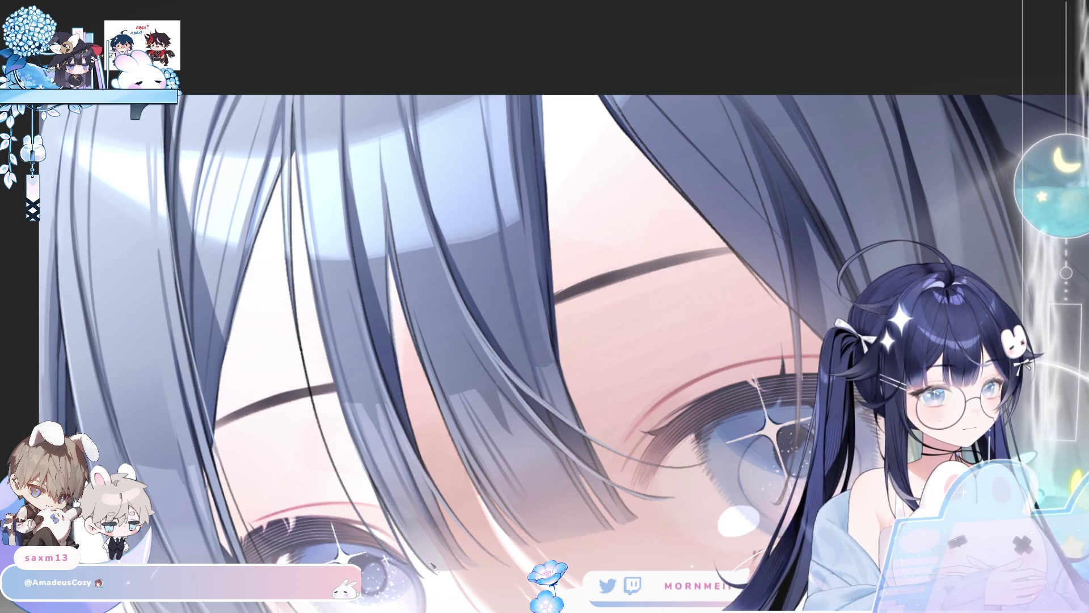
left_click(449, 367)
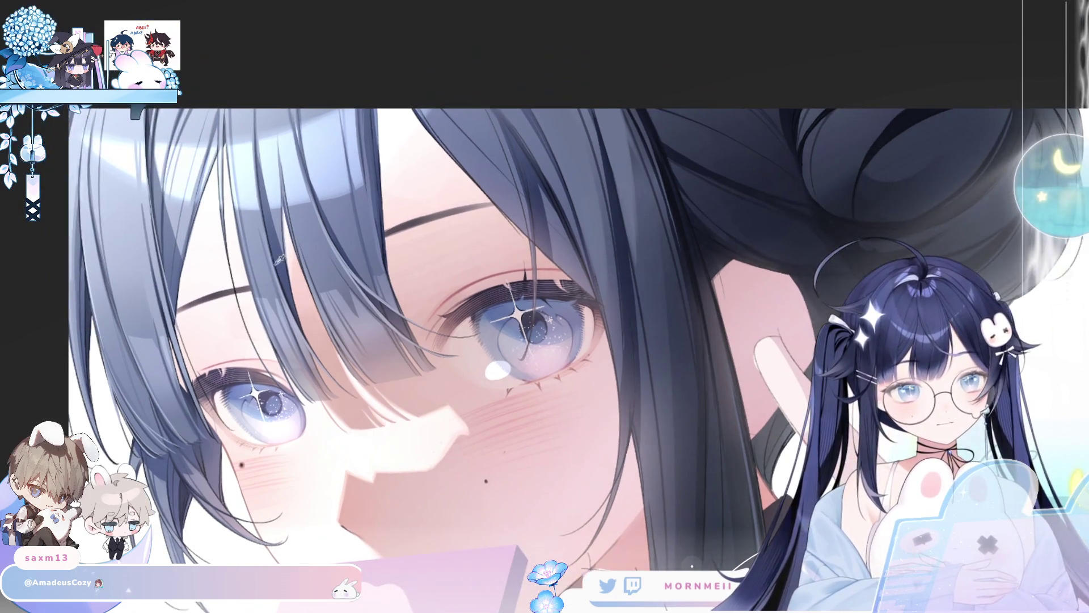
left_click(215, 220)
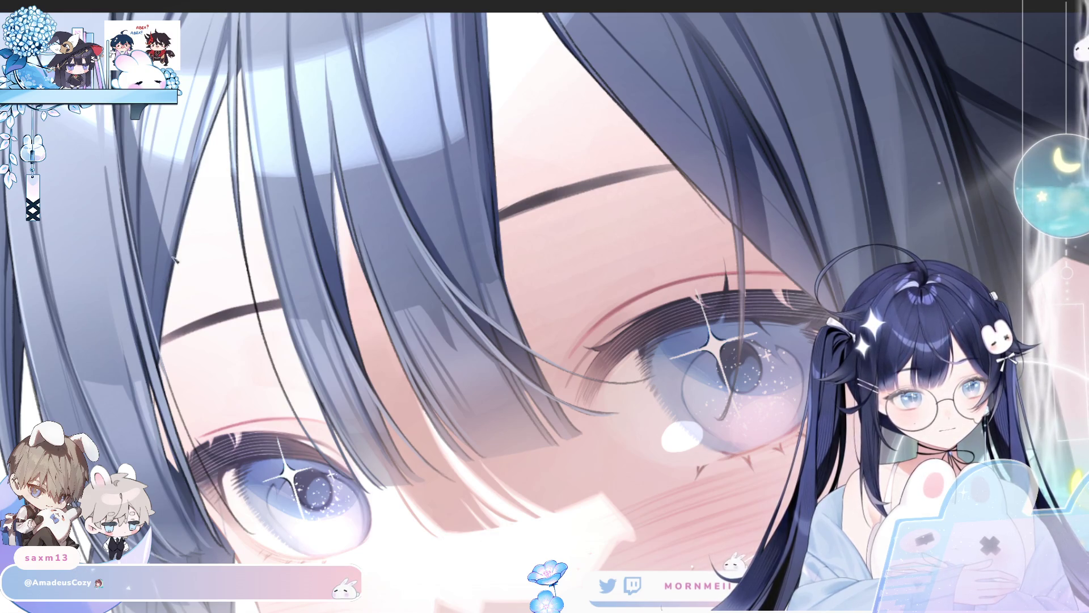
key("Right")
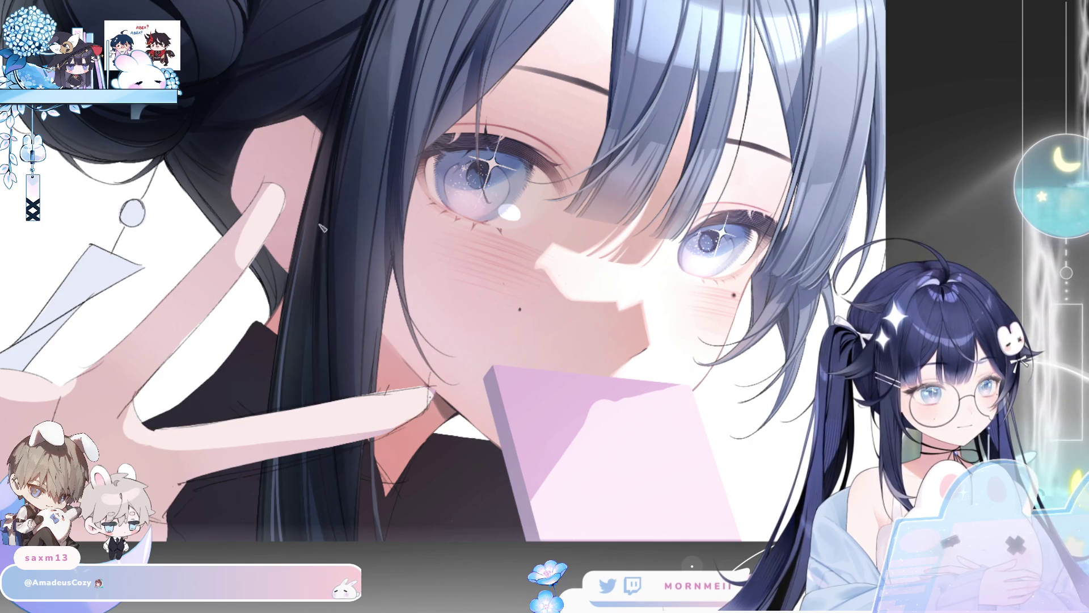
key("ctrl+minus")
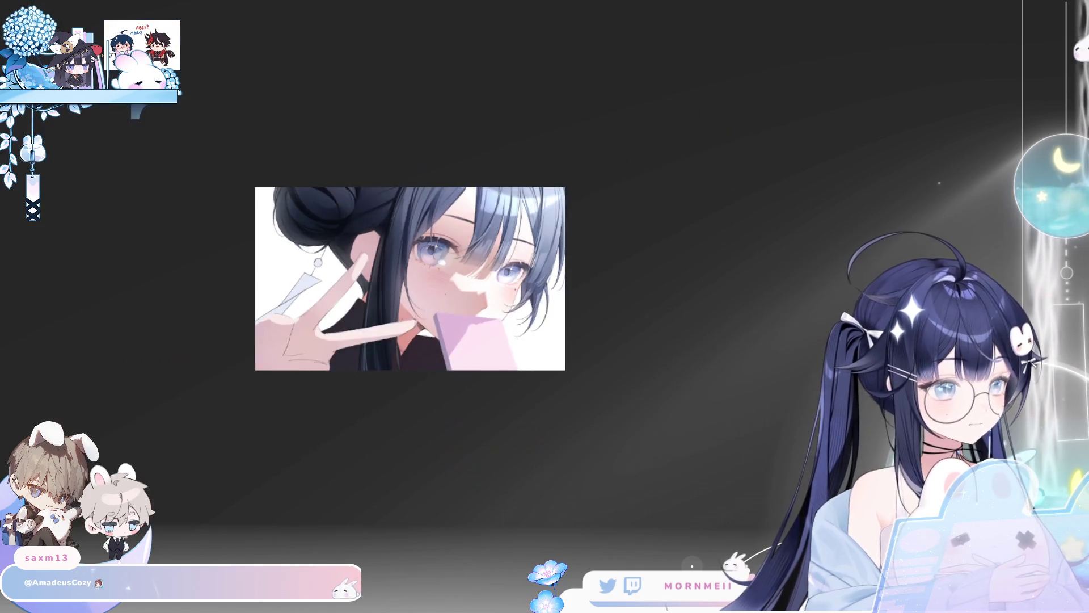
key("h")
key("h")
key("ctrl+plus")
key("h")
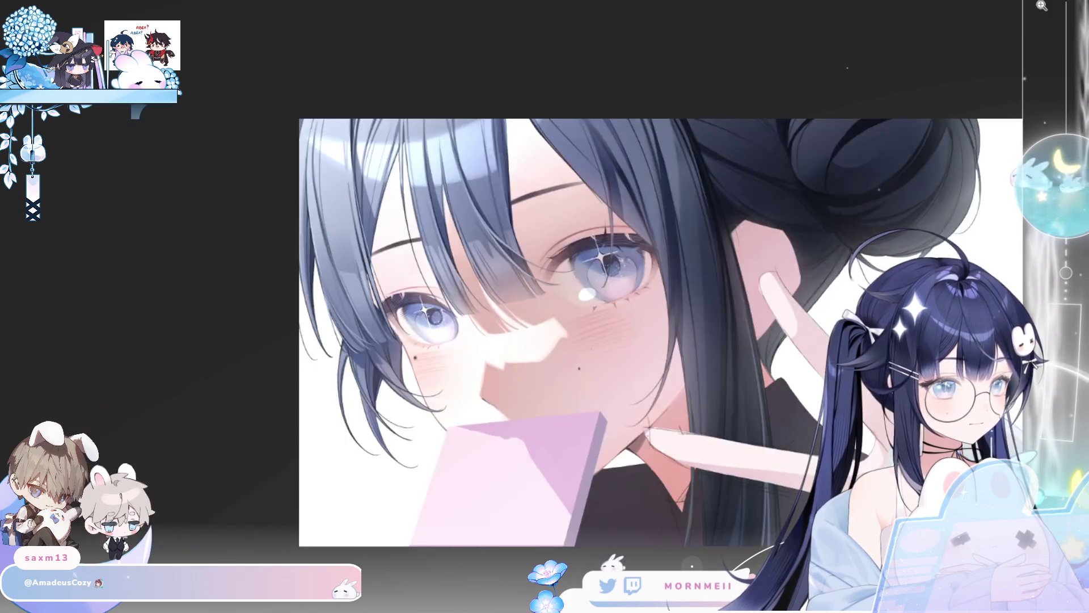
key("h")
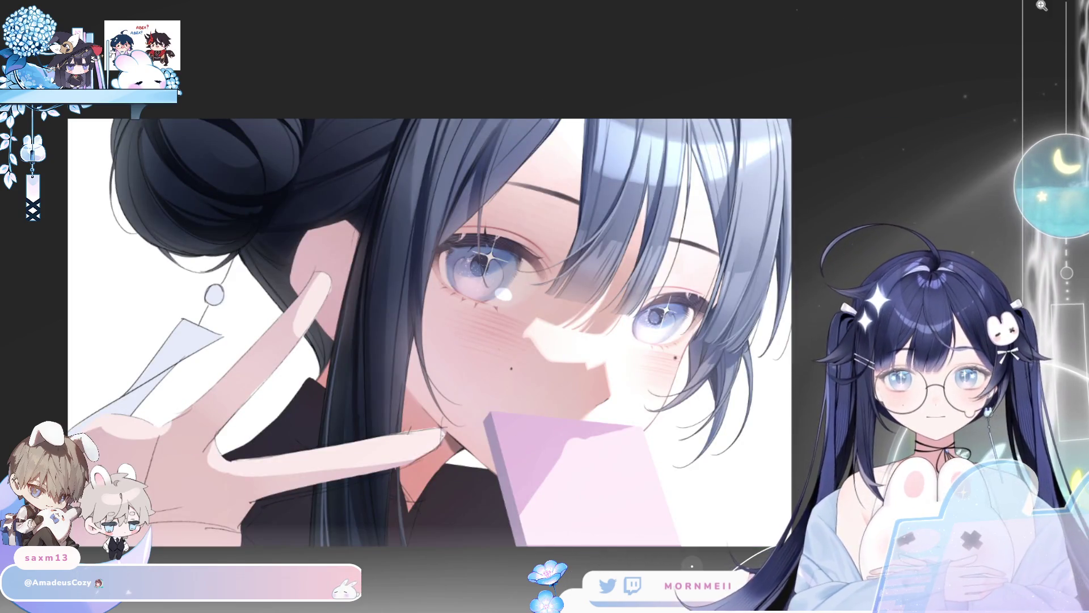
key("h")
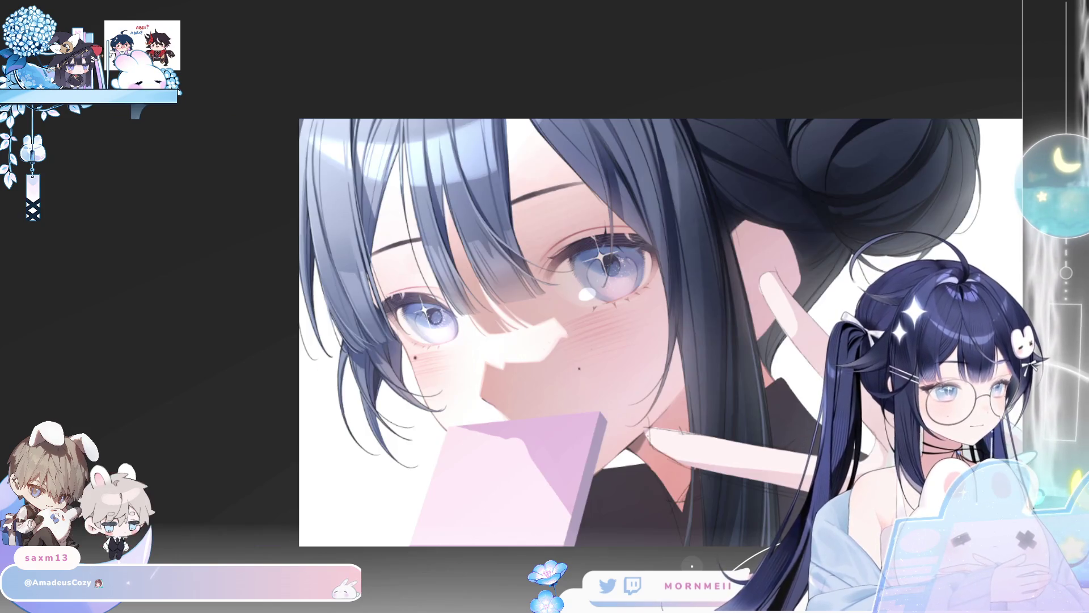
key("h")
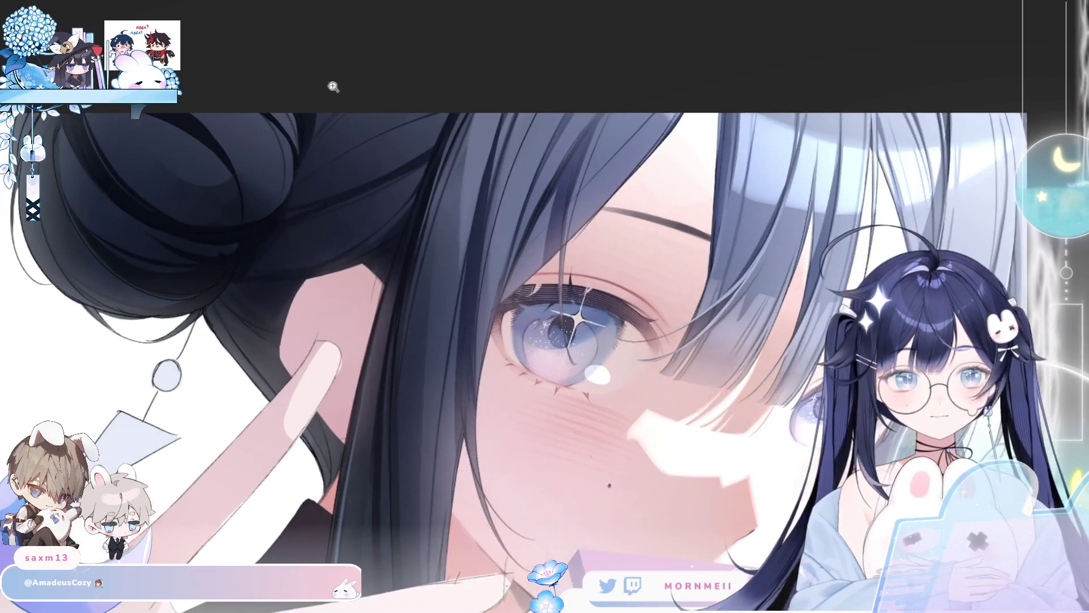
left_click(335, 83)
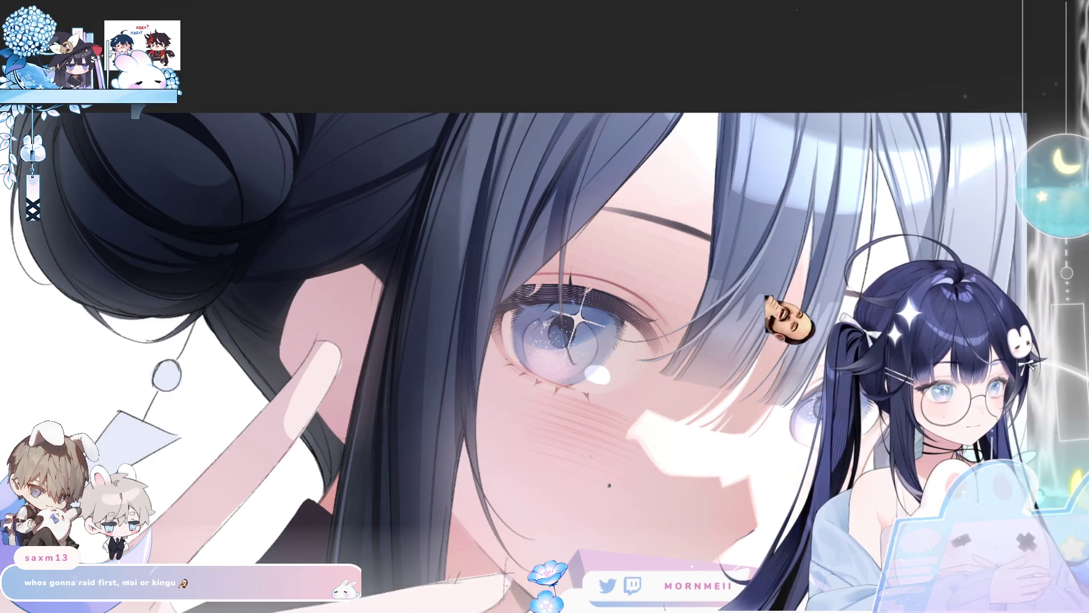
key("h")
key("h")
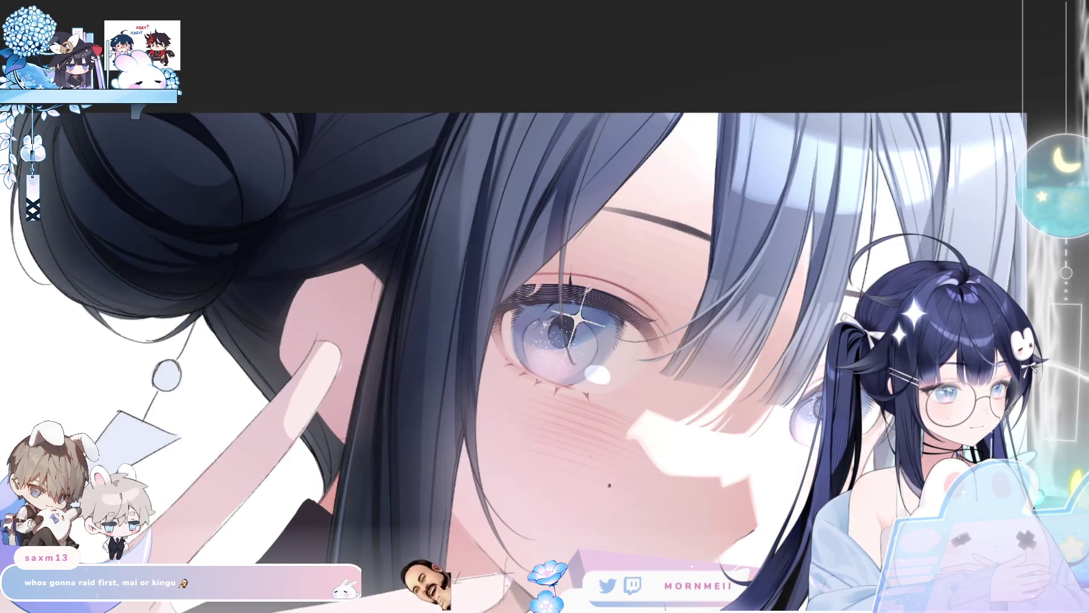
key("ctrl+0")
key("h")
key("h")
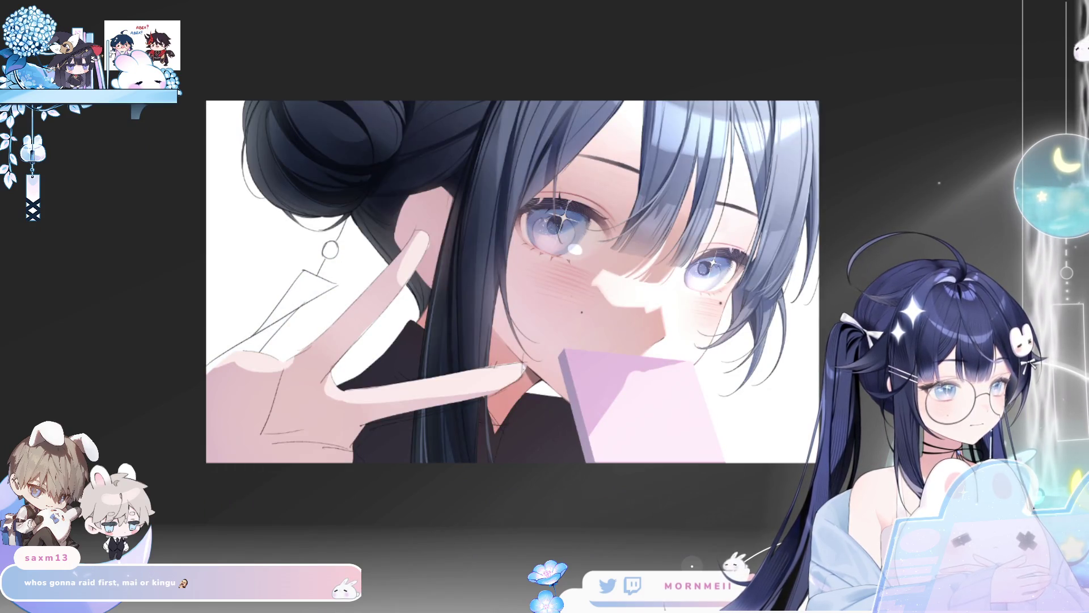
left_click_drag(448, 75, 400, 126)
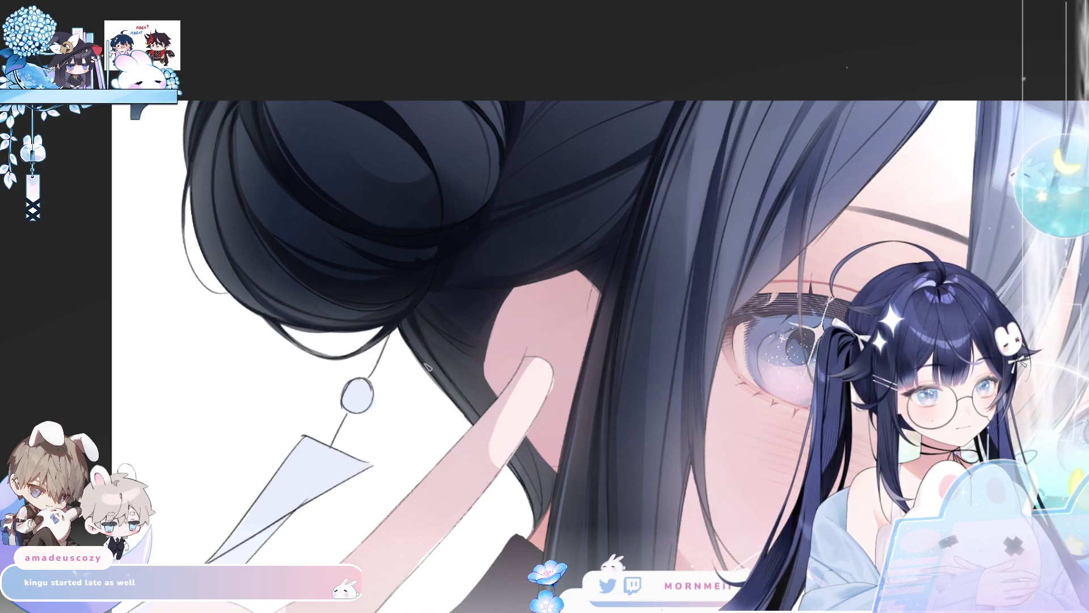
key("h")
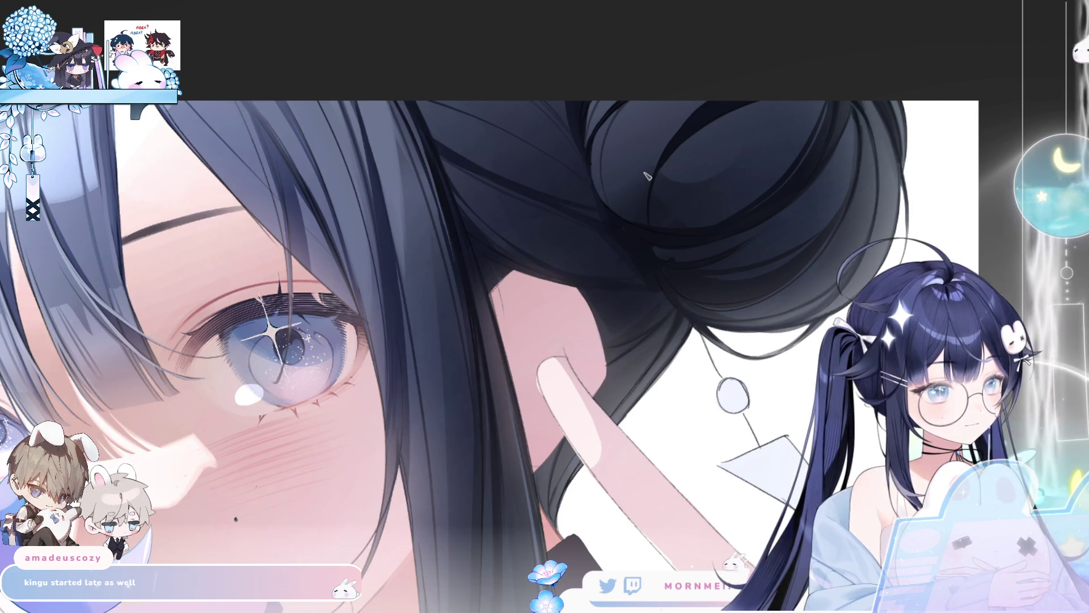
key("h")
key("ctrl+0")
key("h")
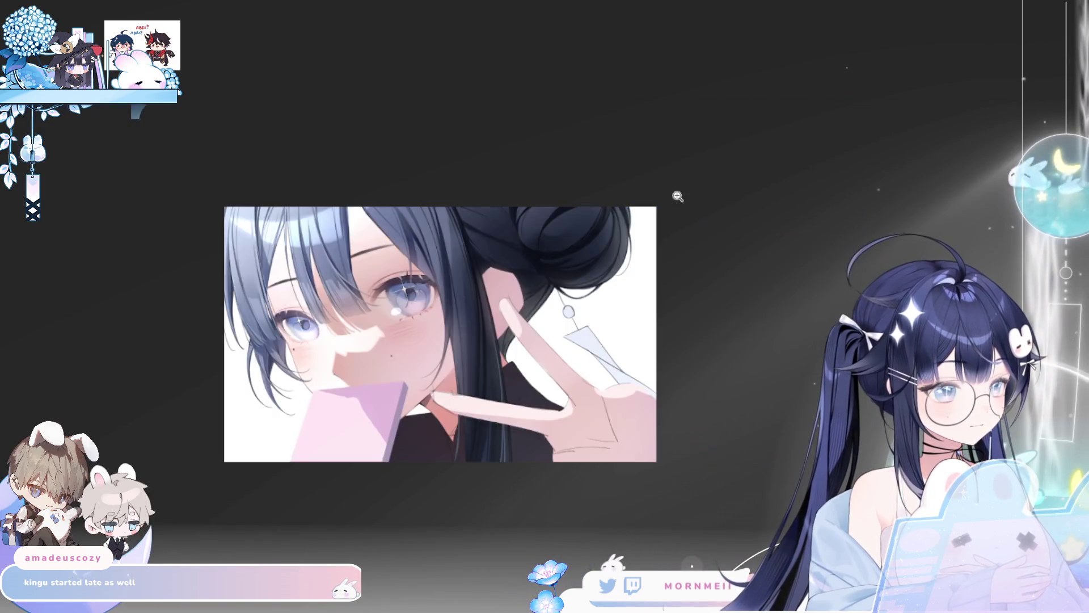
key("h")
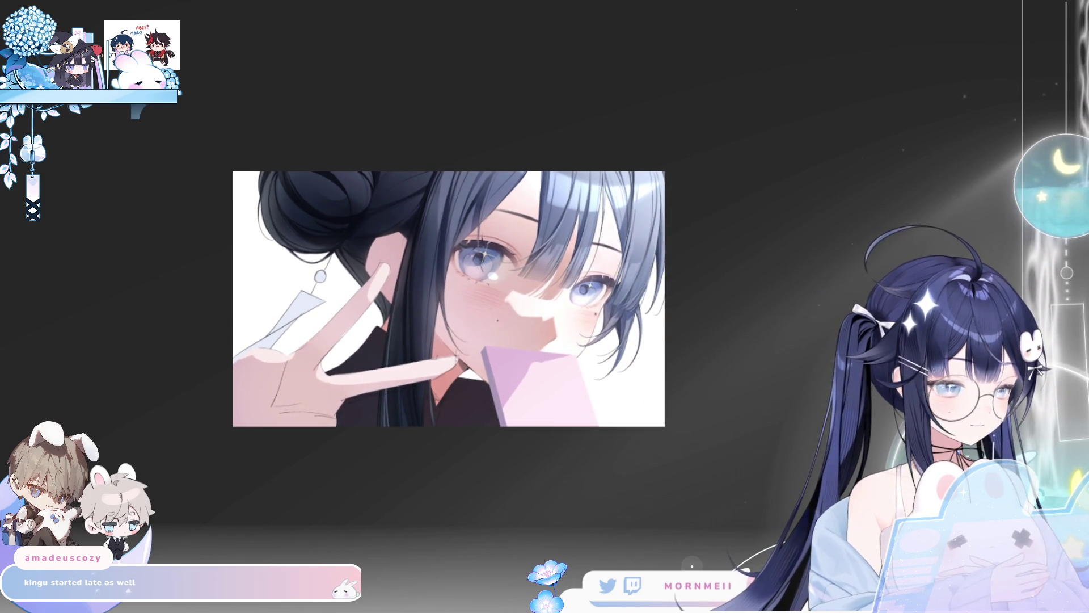
key("h")
key("h")
scroll(701, 252, "up", 3)
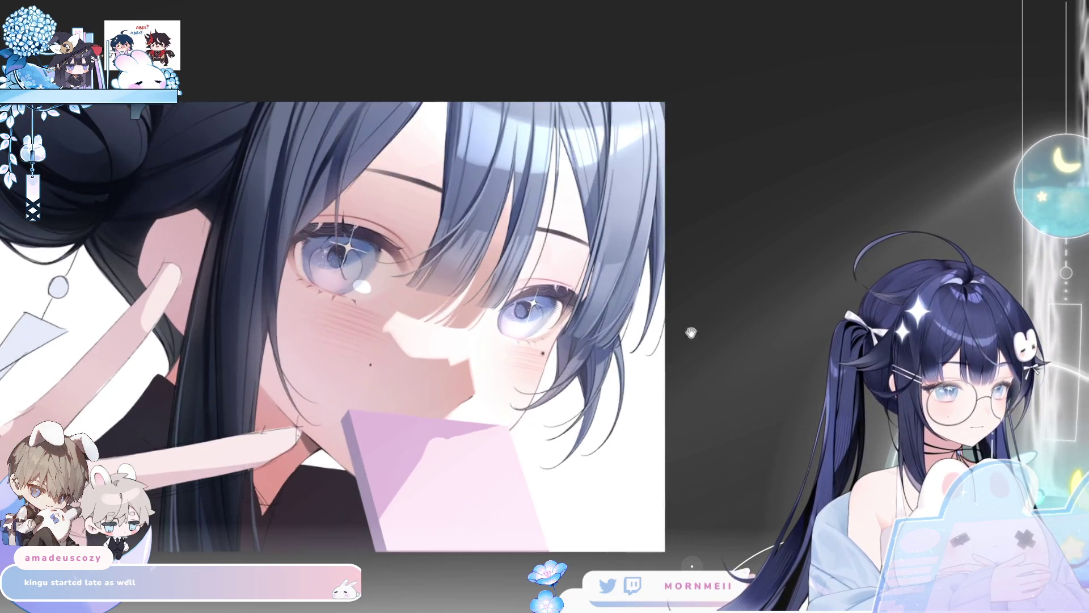
key("h")
key("h")
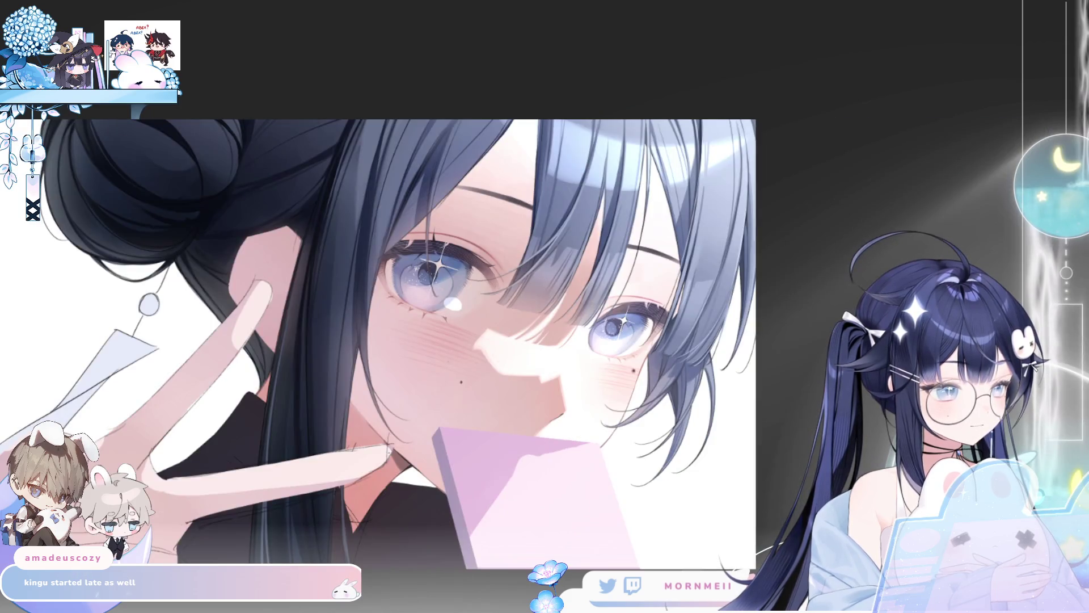
key("h")
key("h")
left_click(233, 126)
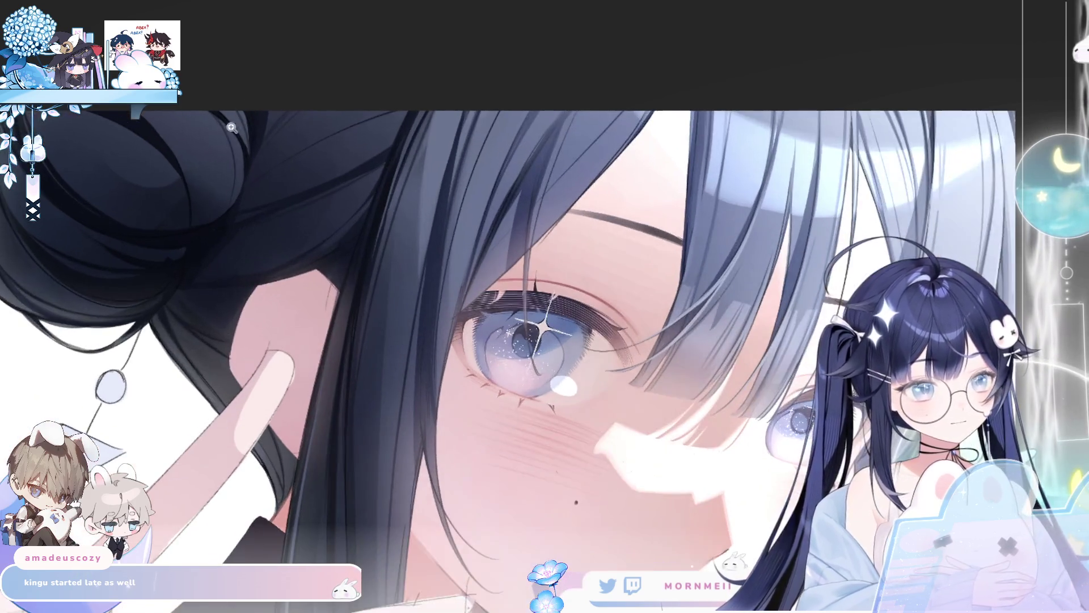
key("h")
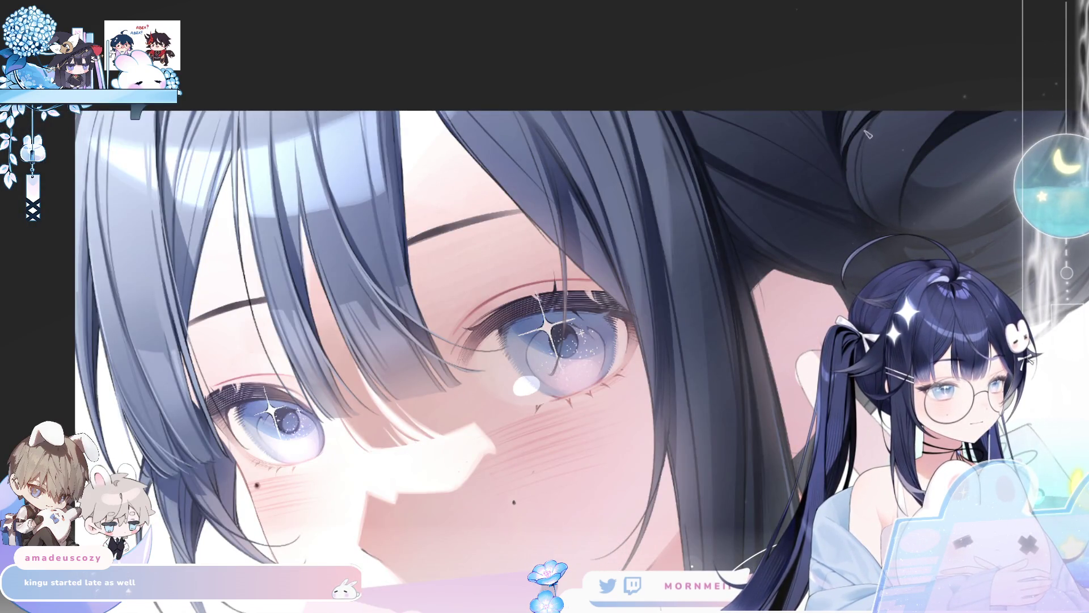
key("h")
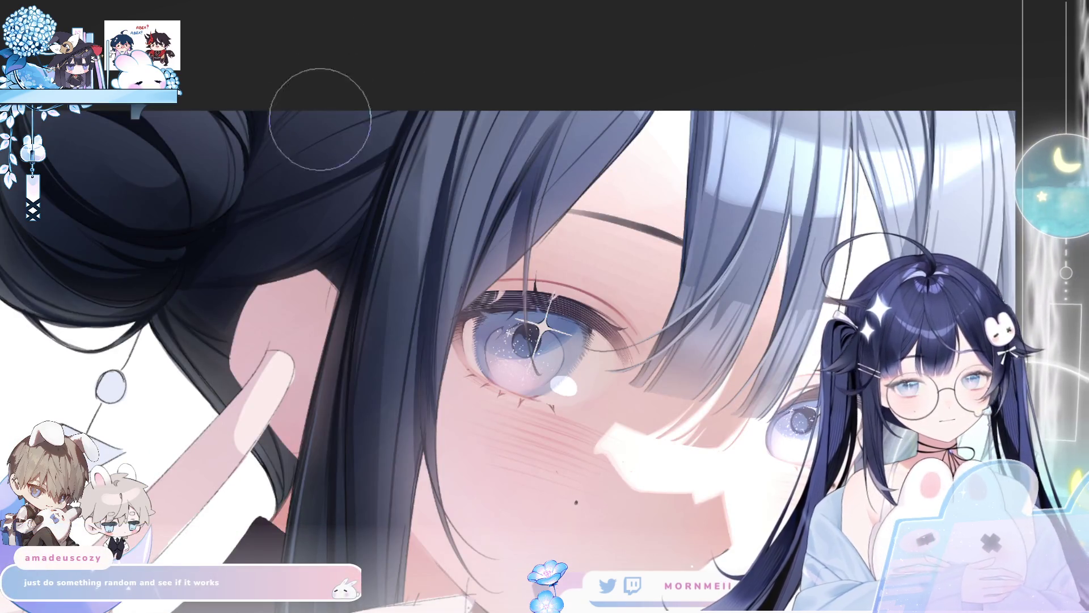
scroll(315, 212, "up", 2)
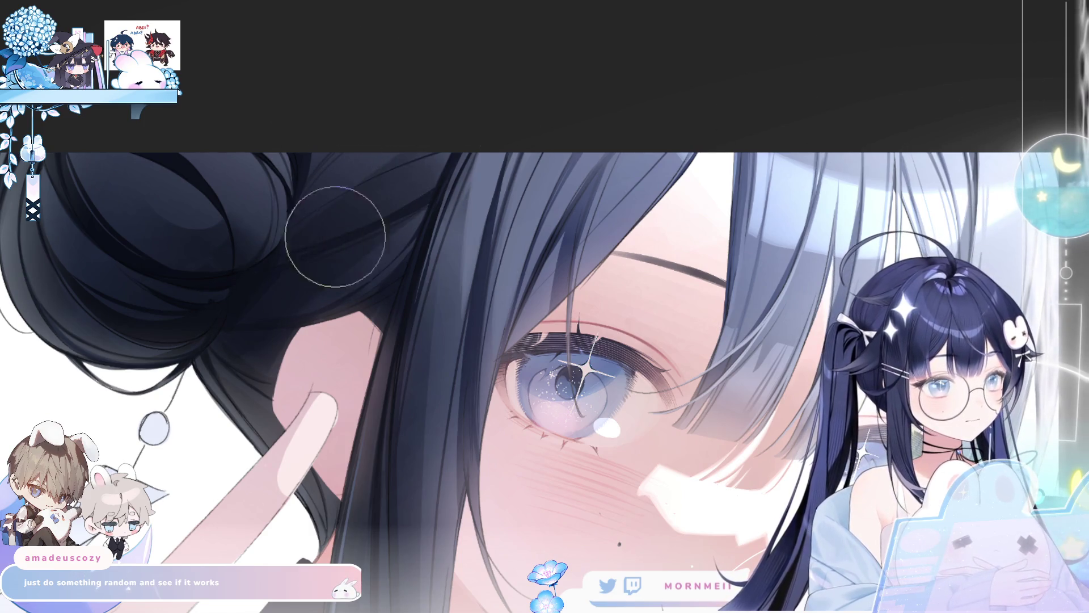
key("ctrl+0")
key("h")
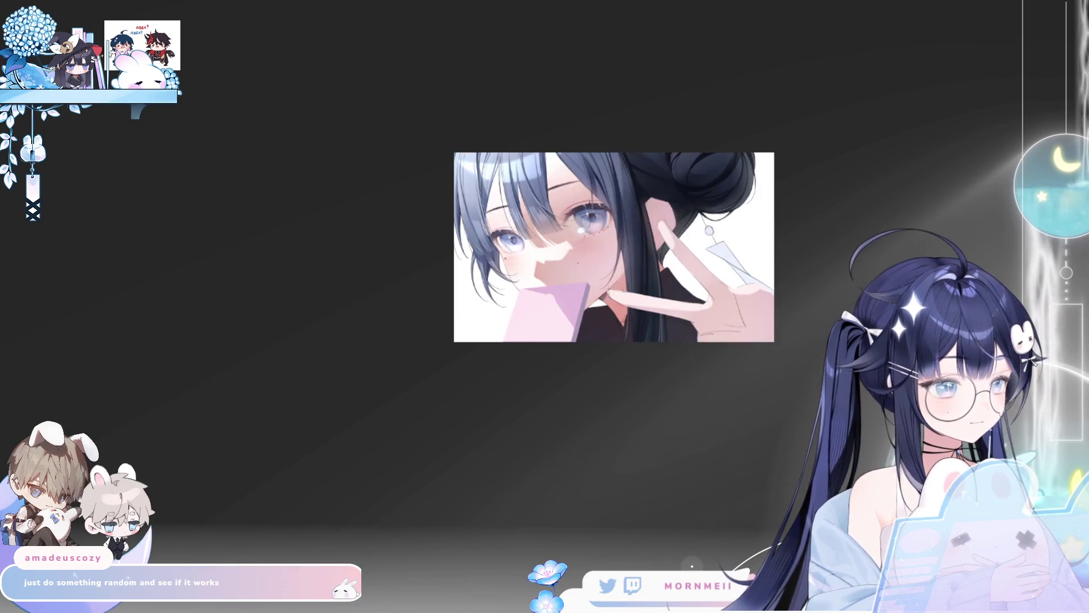
Step: Zoom in on the portrait, pan it up and right, and flip it horizontally to check
key("h")
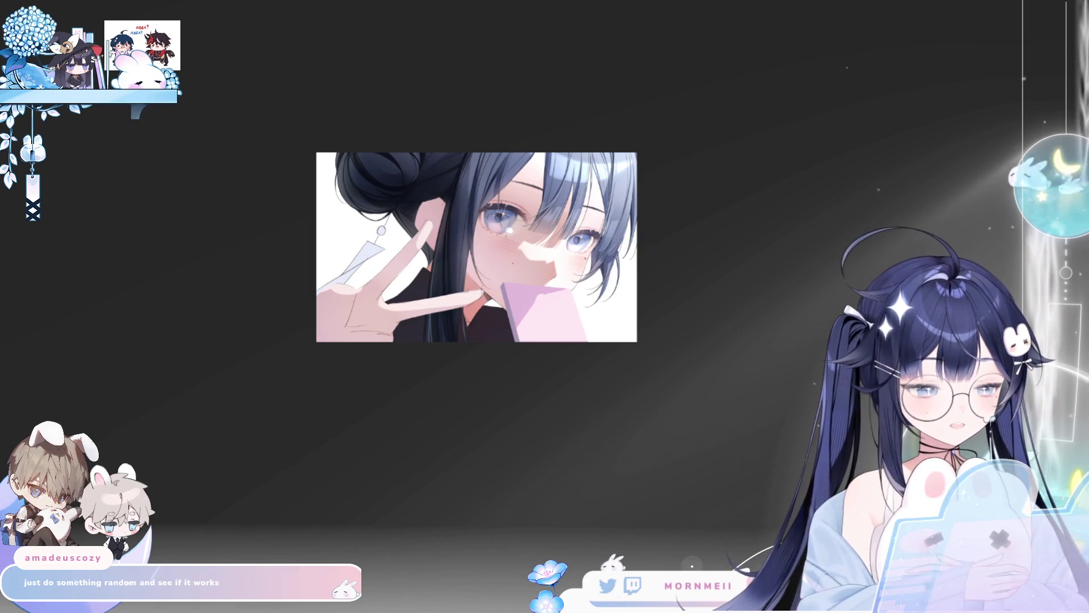
scroll(439, 340, "up", 1)
scroll(458, 91, "up", 1)
scroll(272, 240, "up", 1)
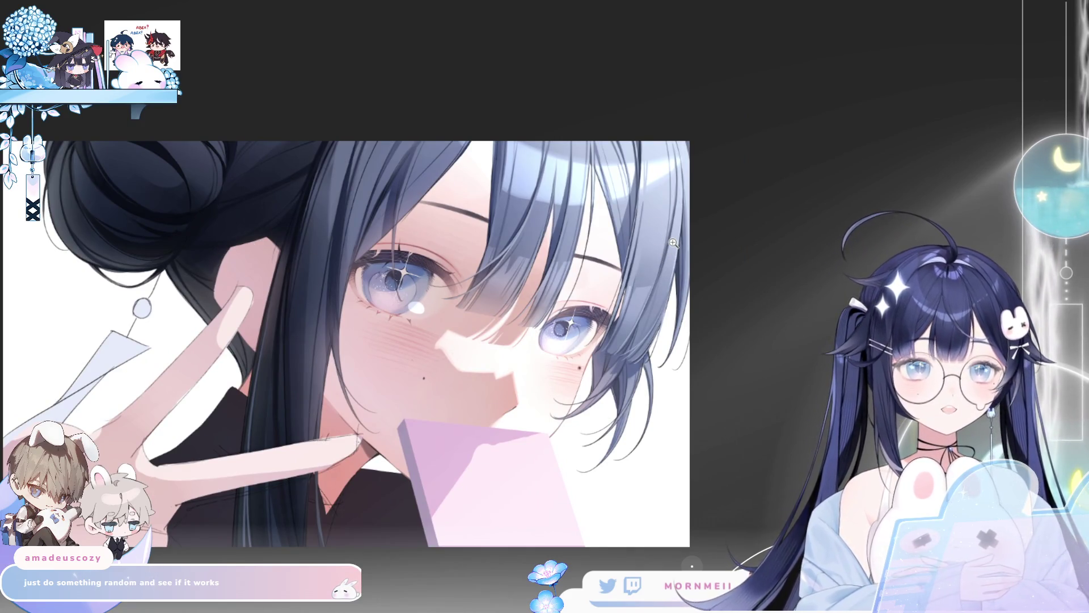
left_click_drag(180, 138, 242, 83)
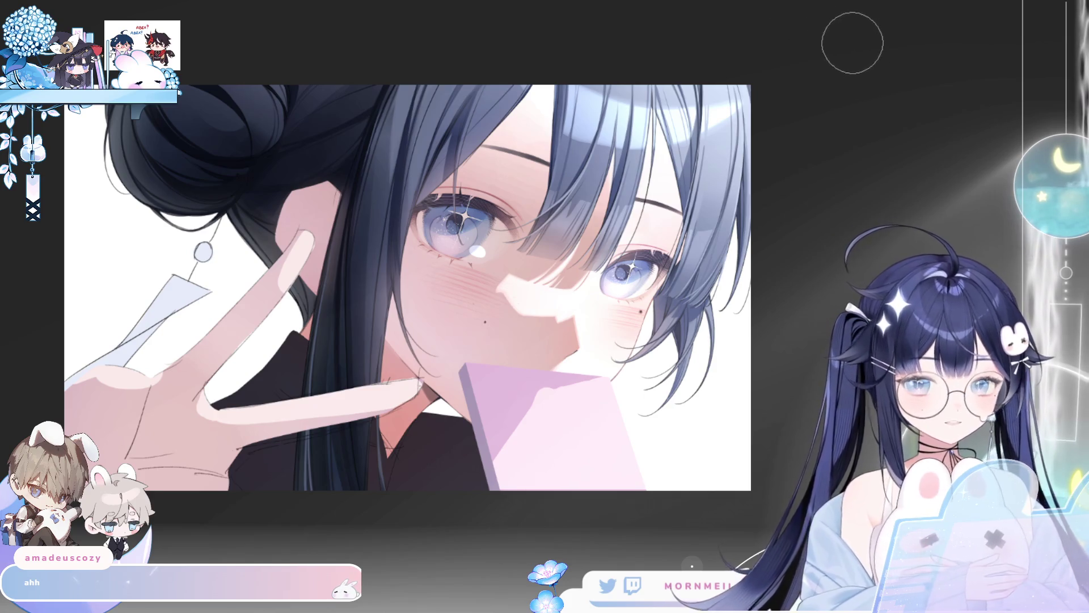
key("h")
key("h")
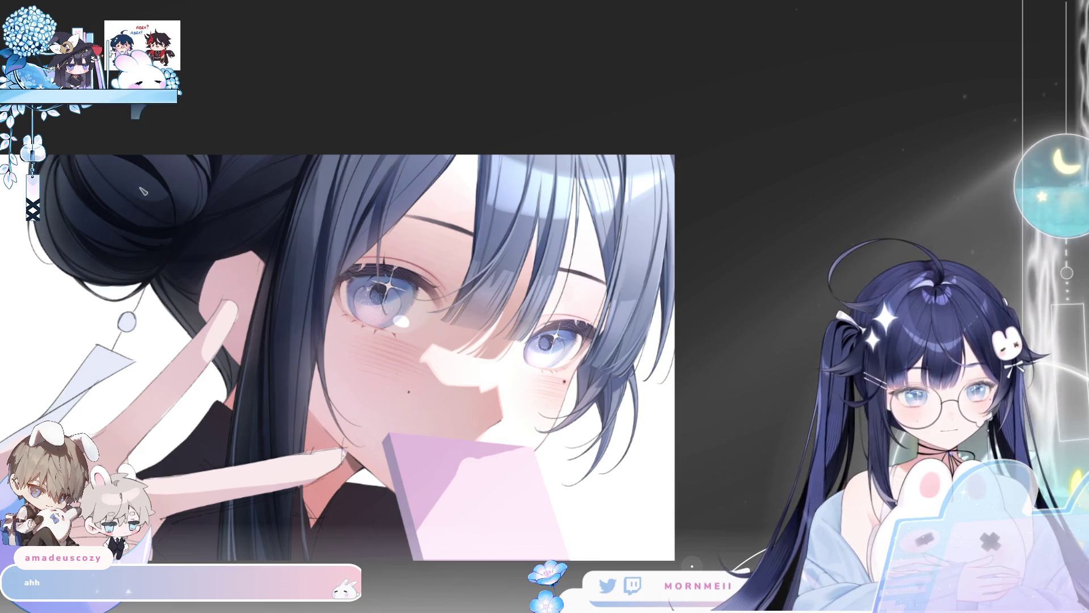
key("h")
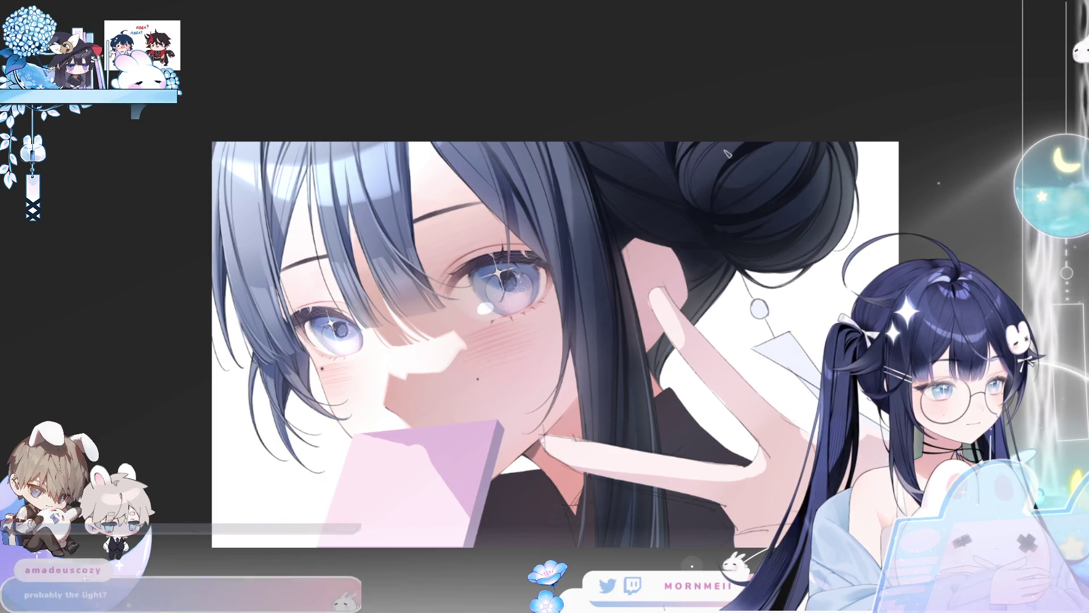
key("h")
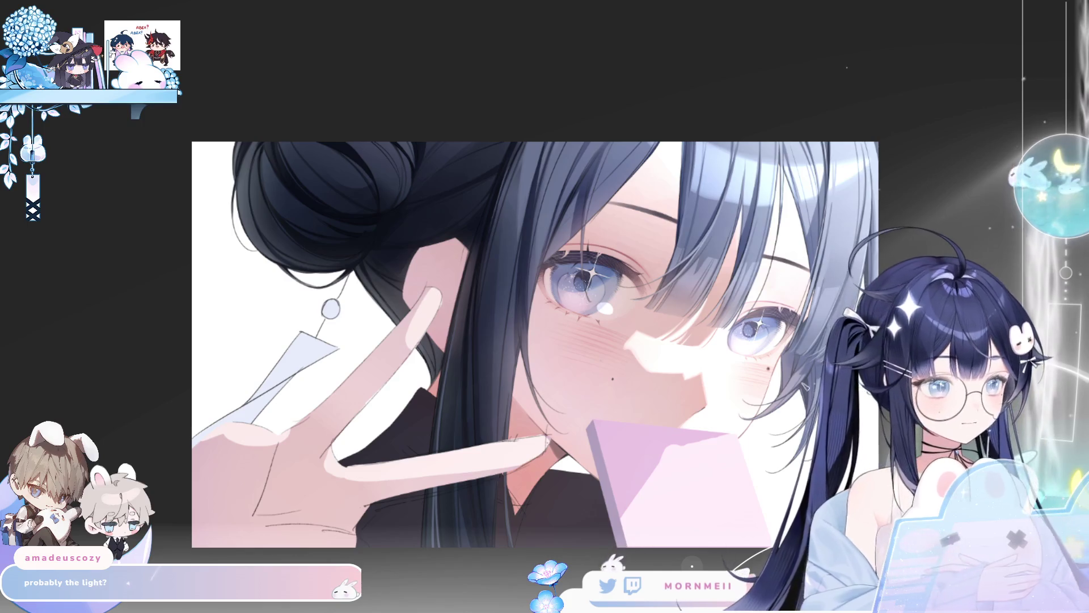
scroll(860, 266, "down", 3)
left_click_drag(860, 266, 598, 258)
key("h")
key("h")
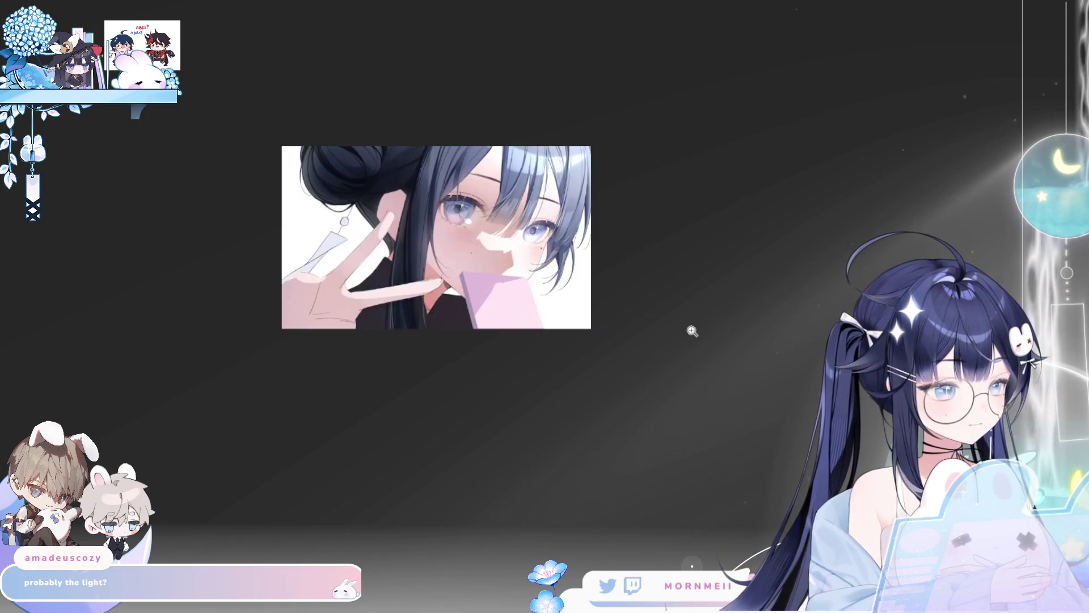
left_click_drag(529, 150, 728, 34)
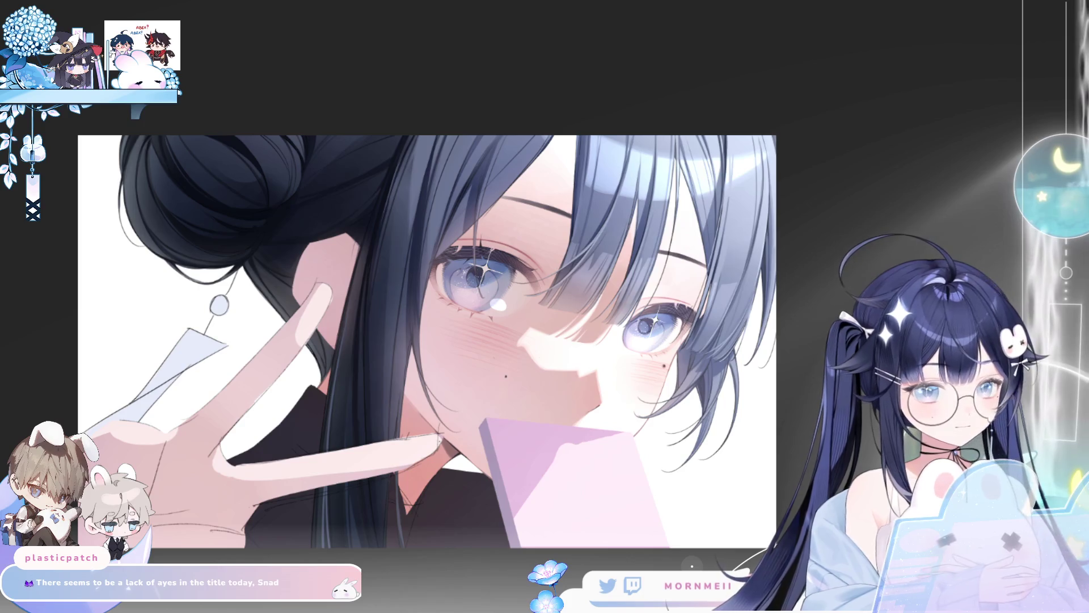
key("h")
left_click_drag(1018, 271, 592, 262)
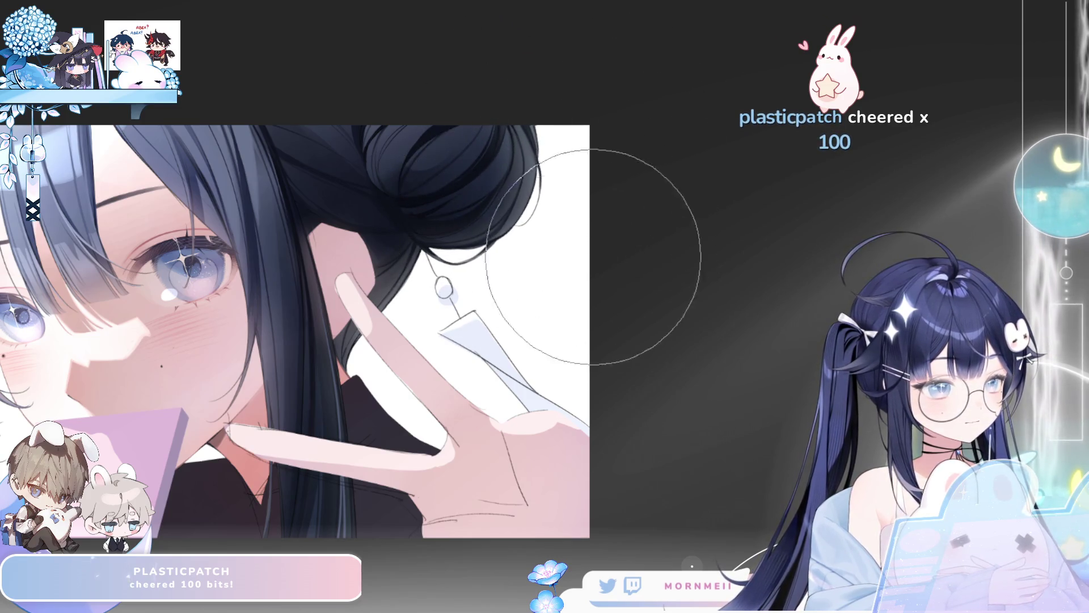
scroll(624, 141, "down", 3)
key("h")
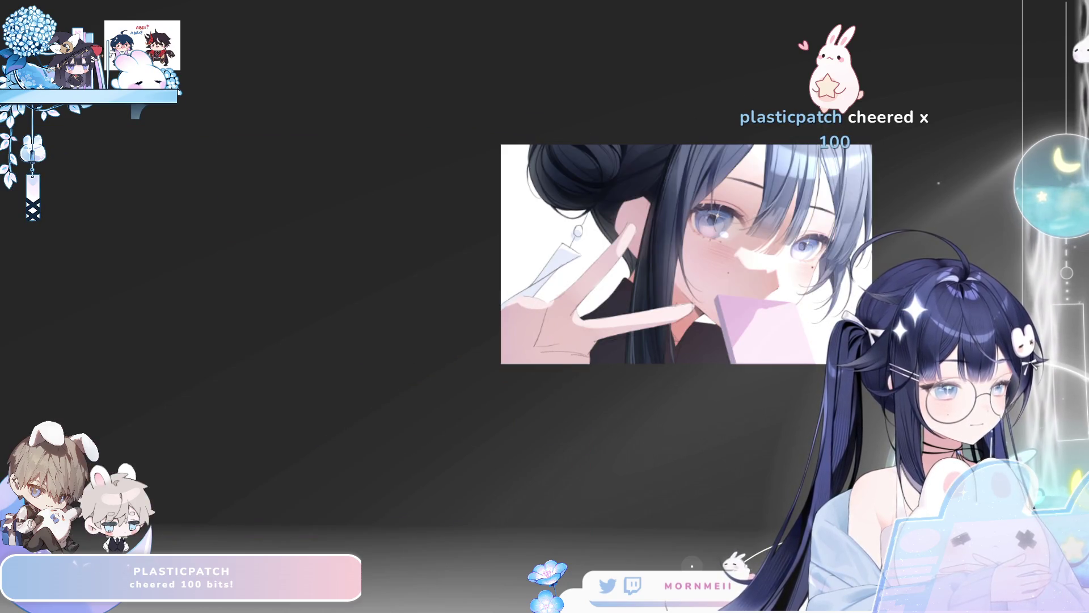
key("h")
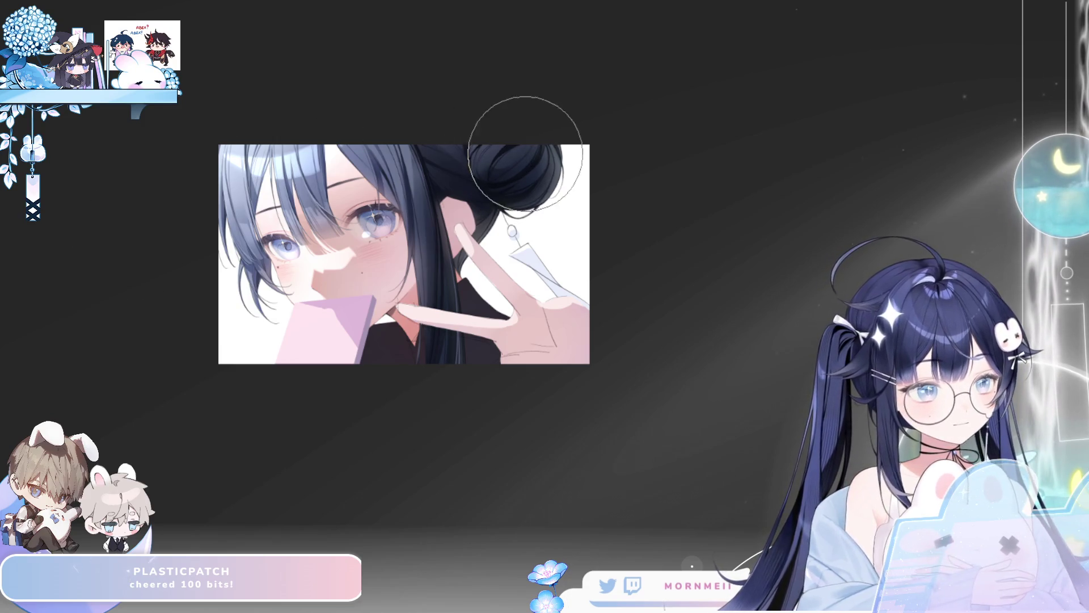
key("bracketright")
key("bracketright")
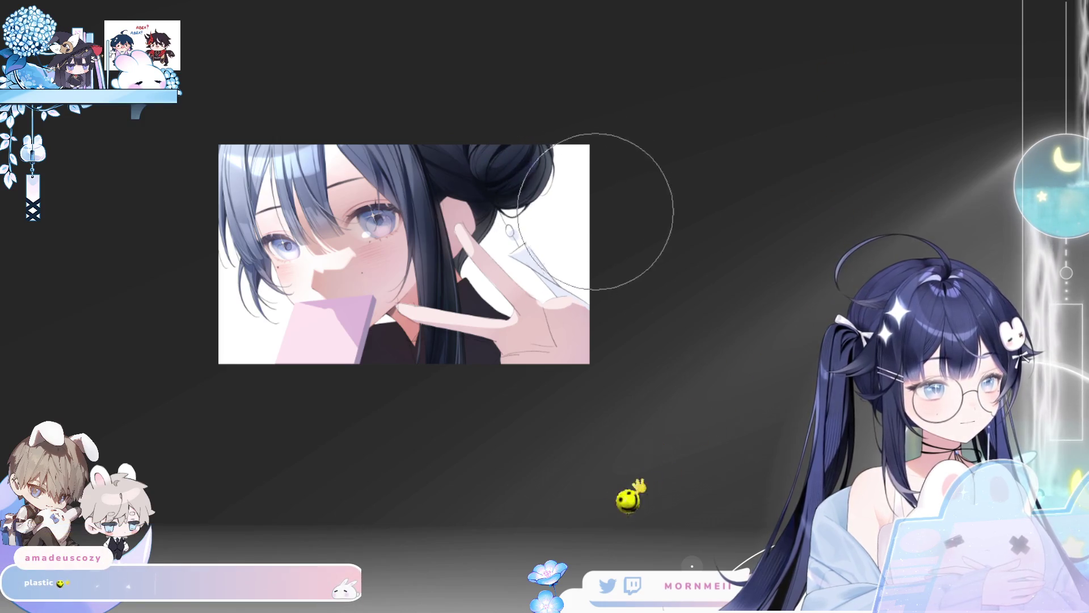
key("m")
key("m")
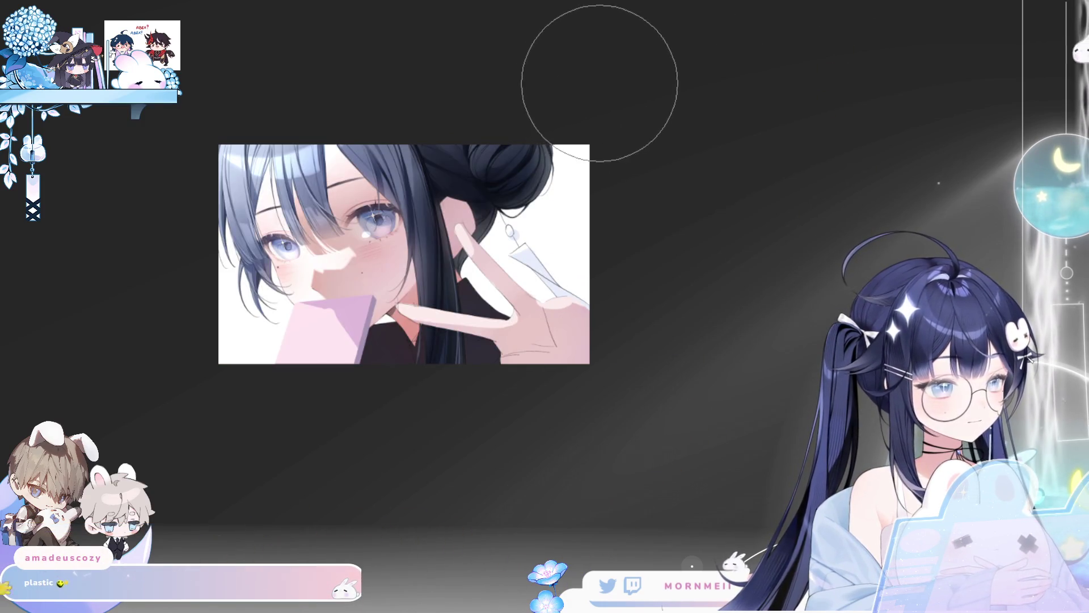
key("ctrl+0")
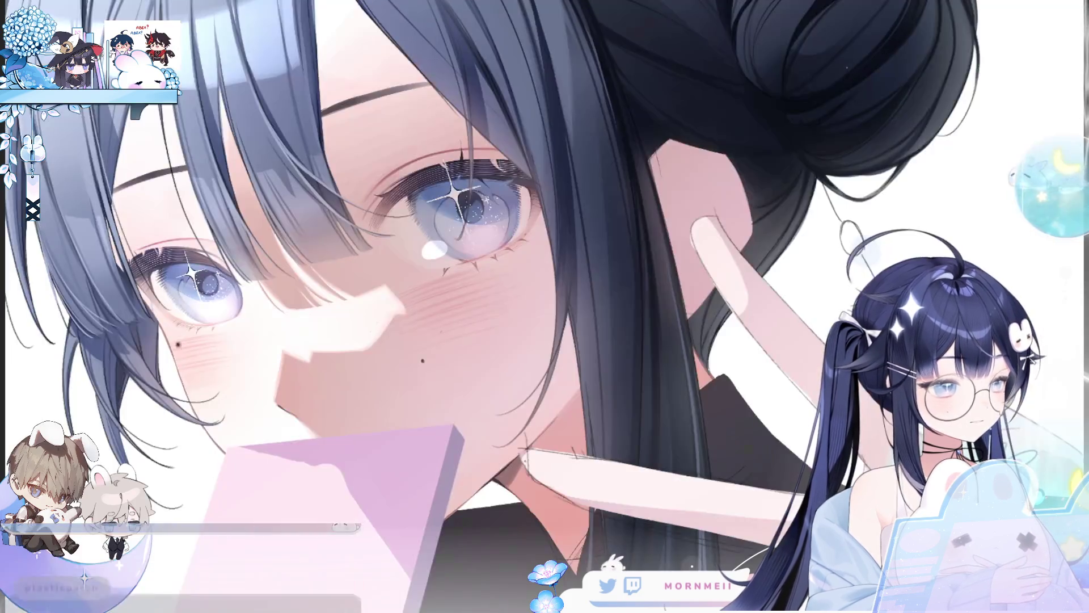
key("m")
key("m")
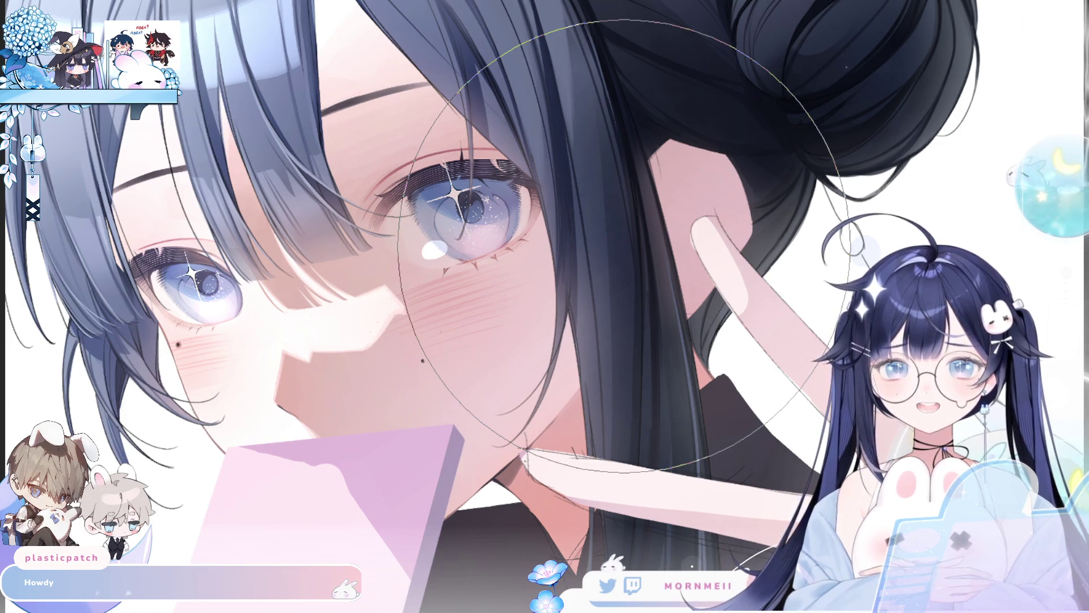
key("h")
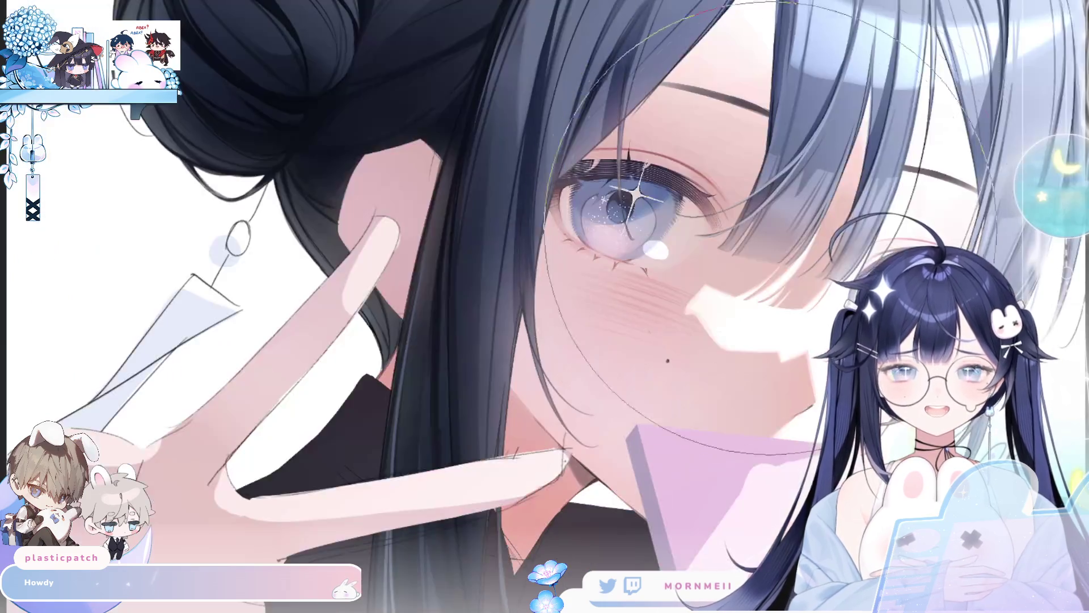
left_click_drag(592, 238, 332, 285)
key("h")
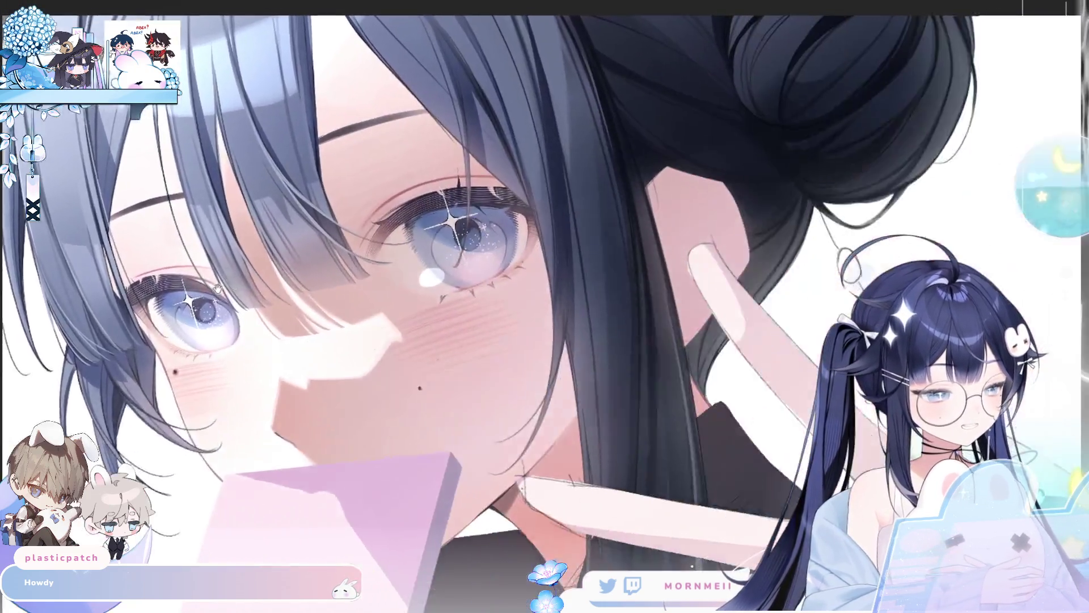
left_click_drag(732, 320, 371, 356)
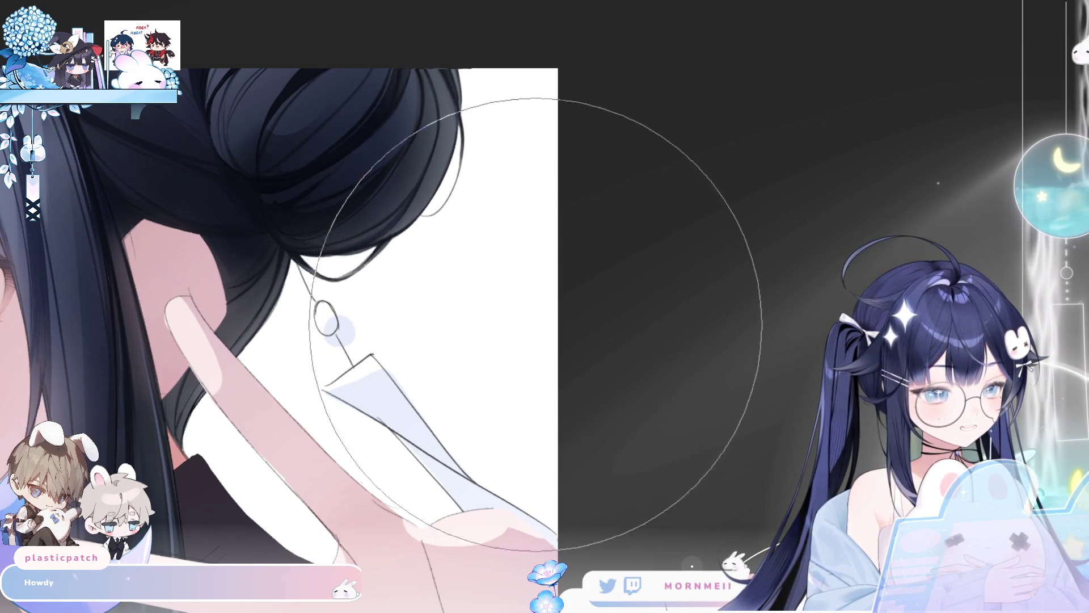
key("[")
key("[")
key("[")
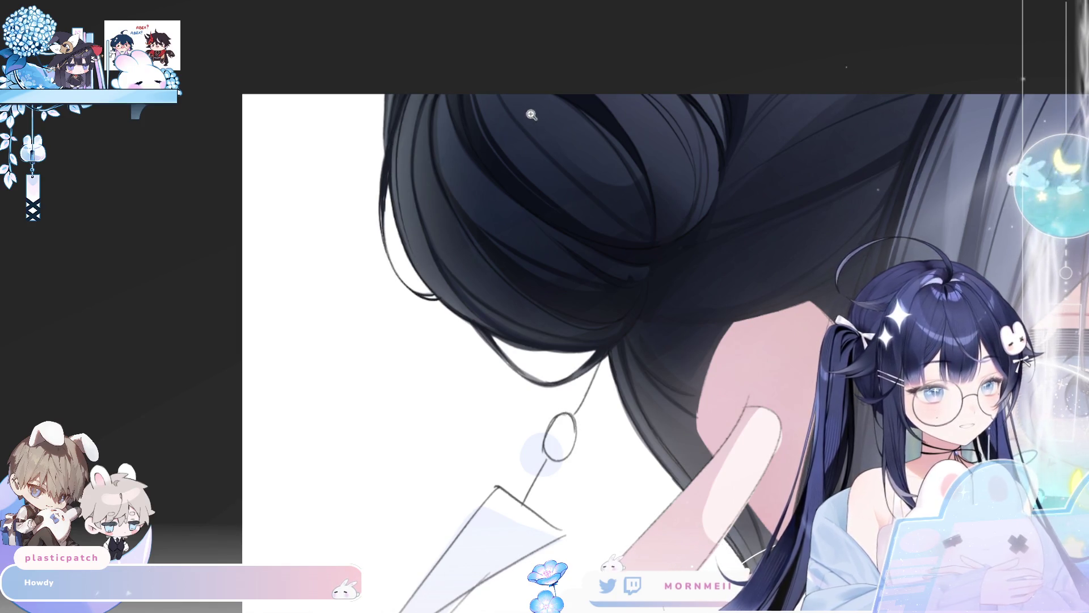
scroll(531, 113, "down", 3)
scroll(534, 148, "up", 3)
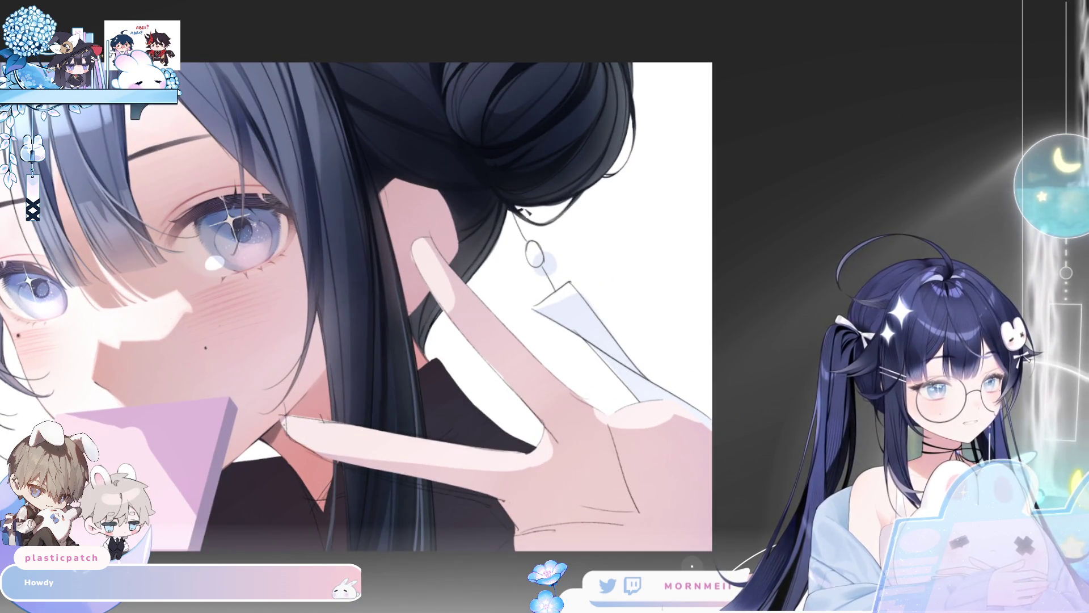
key("h")
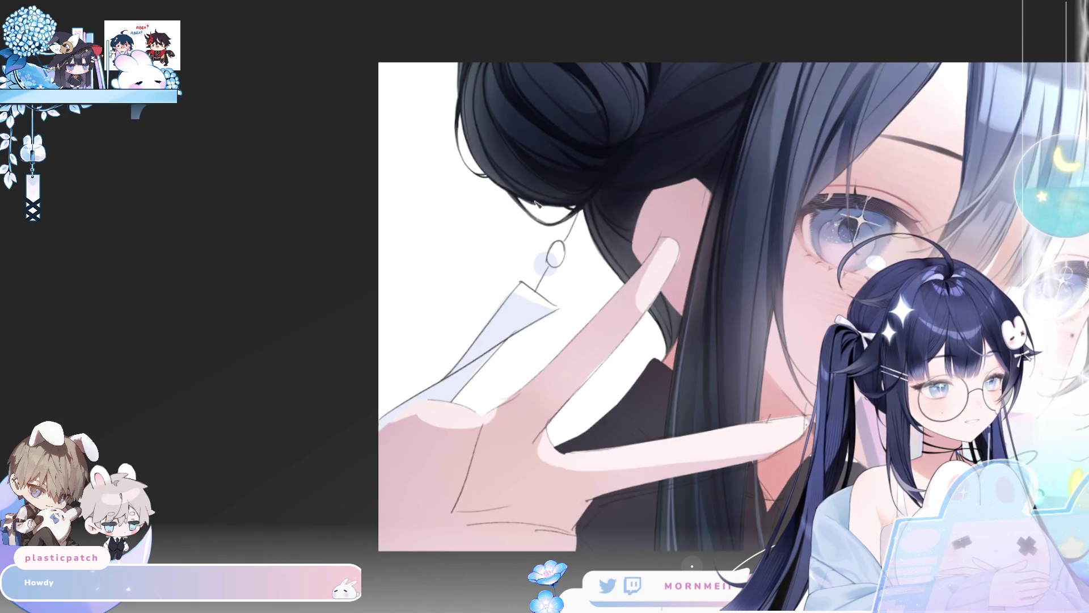
key("h")
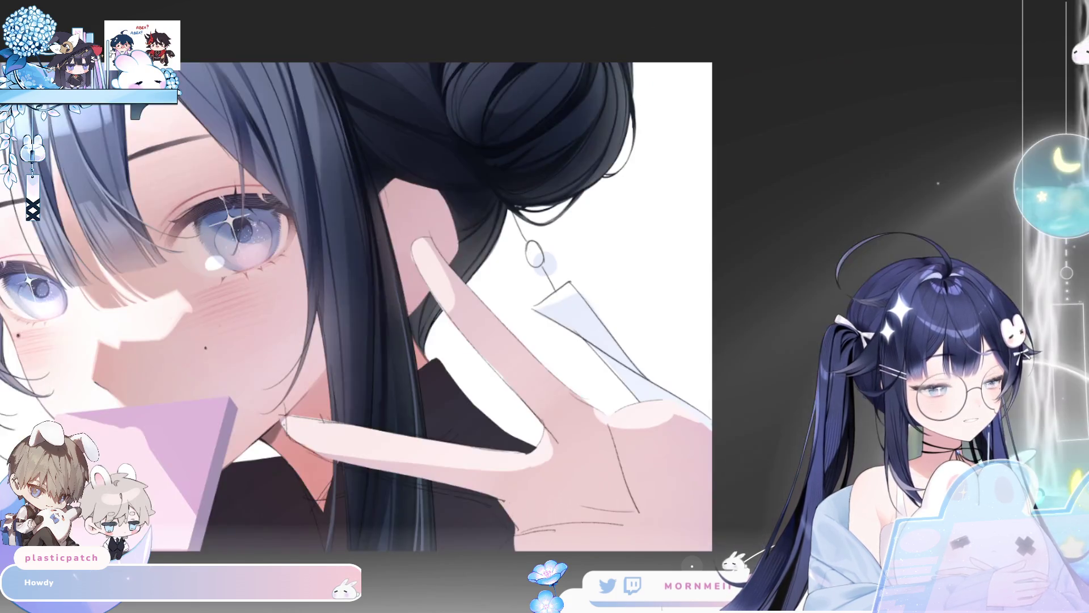
scroll(603, 57, "down", 3)
scroll(603, 57, "up", 3)
key("h")
key("h")
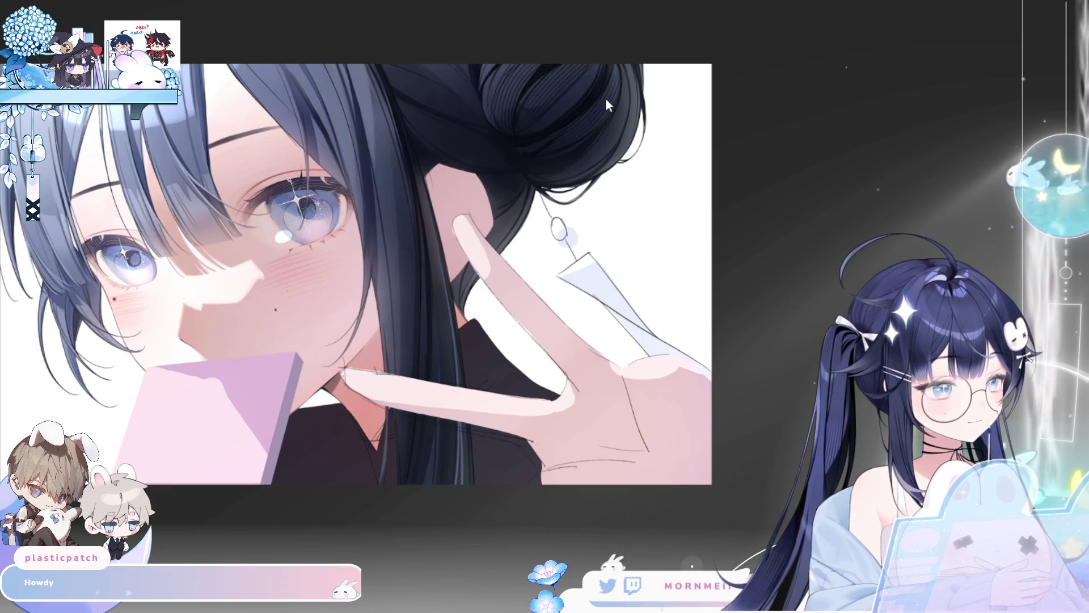
key("bracketright")
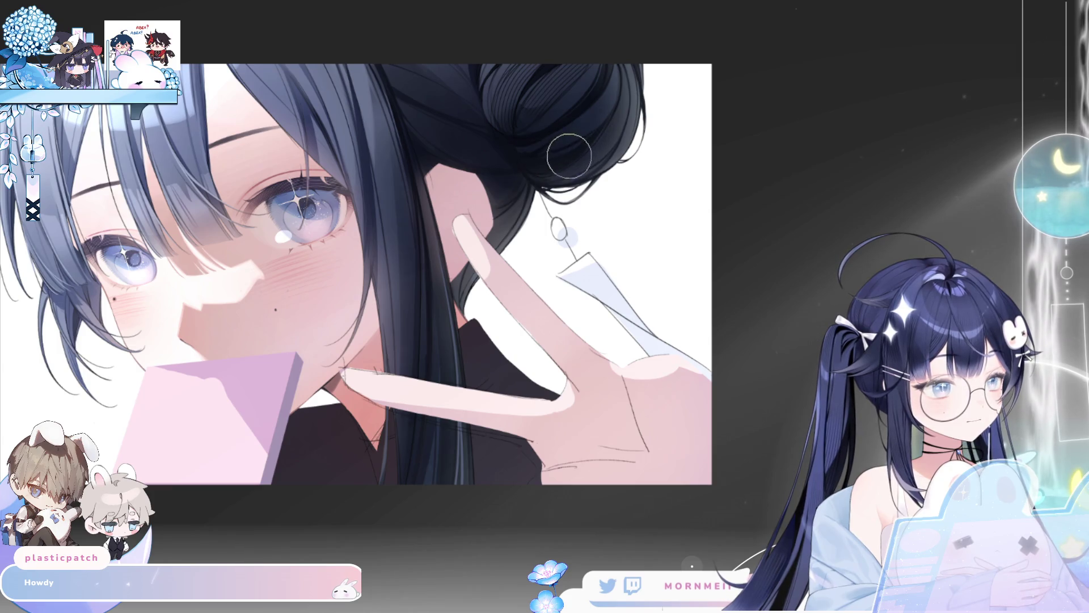
key("h")
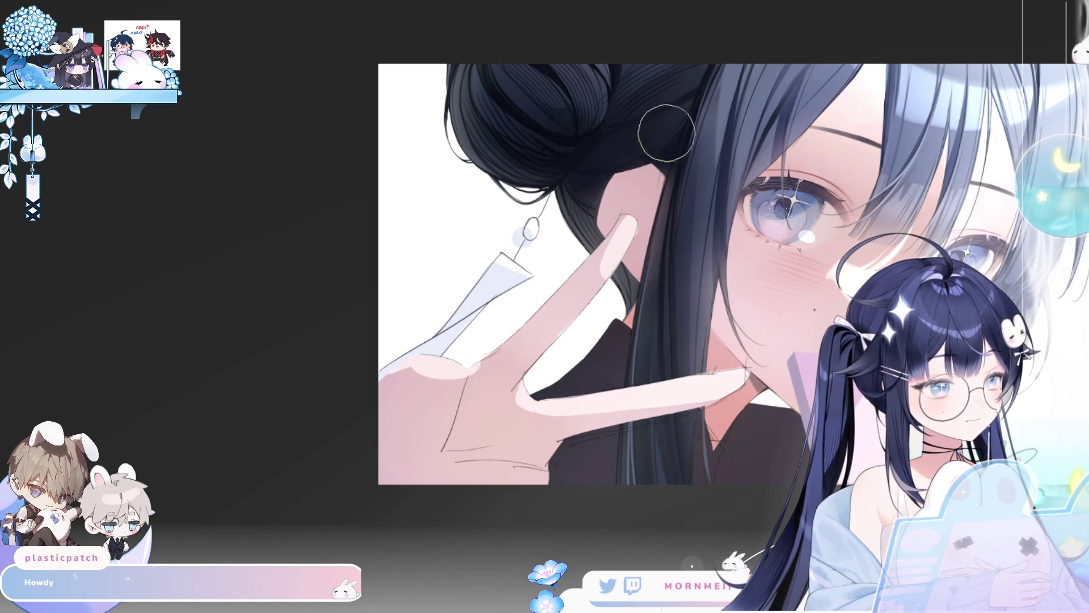
key("h")
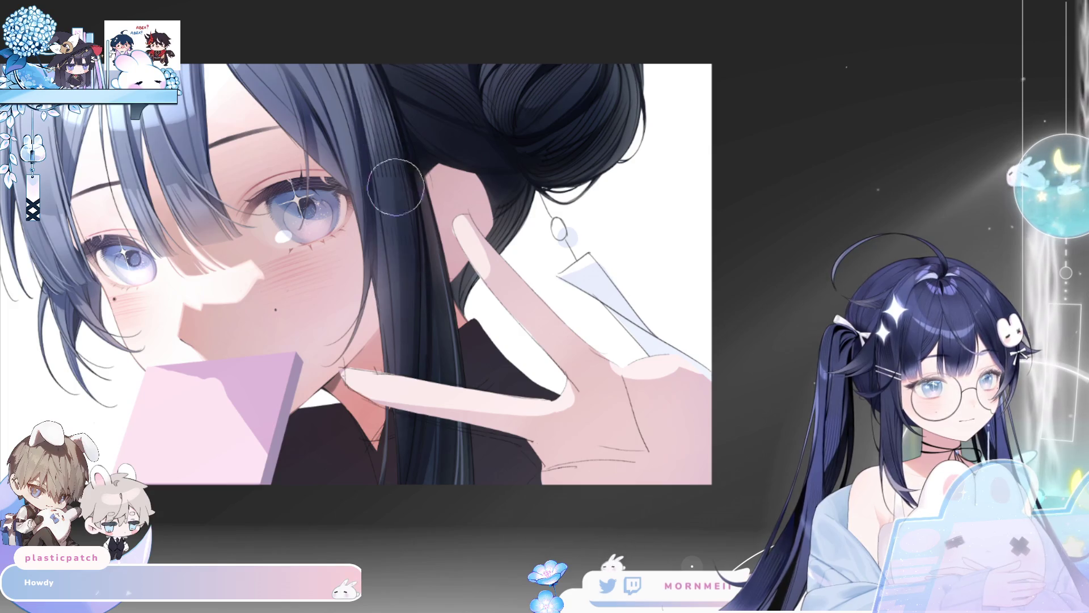
key("h")
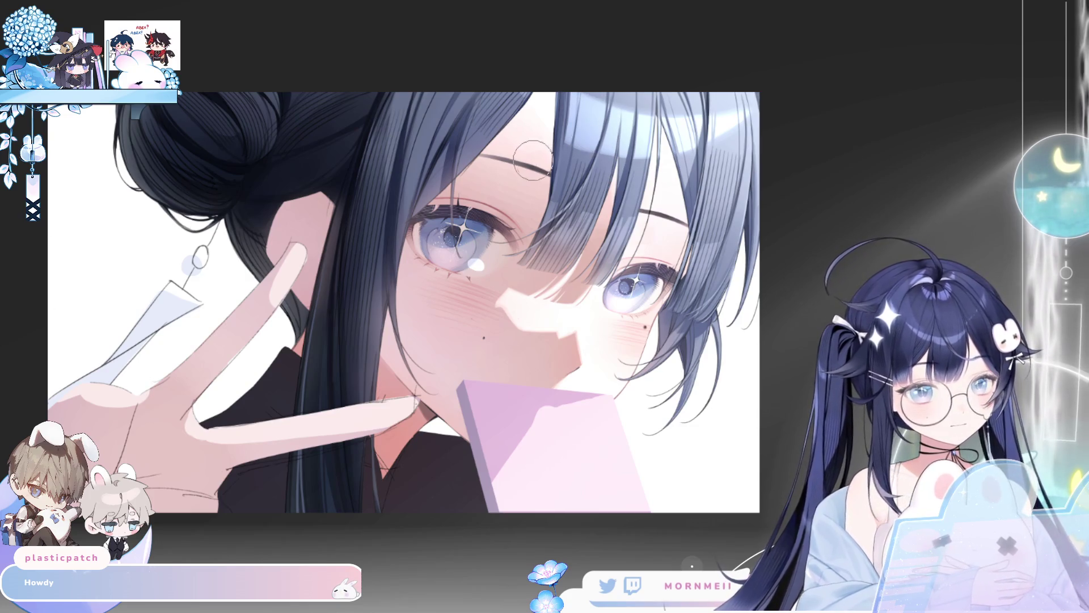
key("bracketright")
key("bracketright")
key("bracketright")
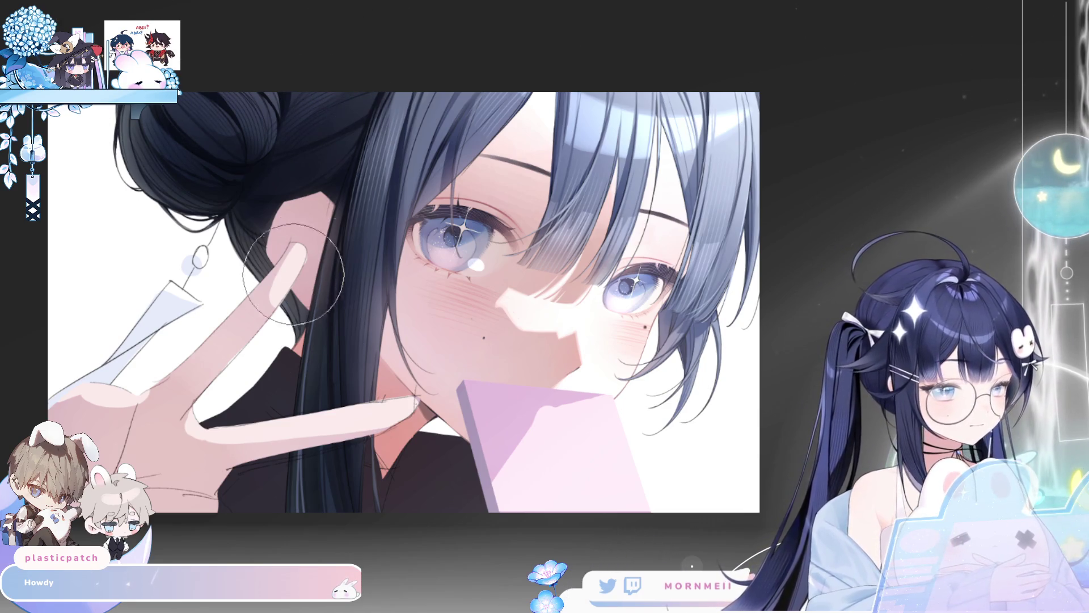
key("h")
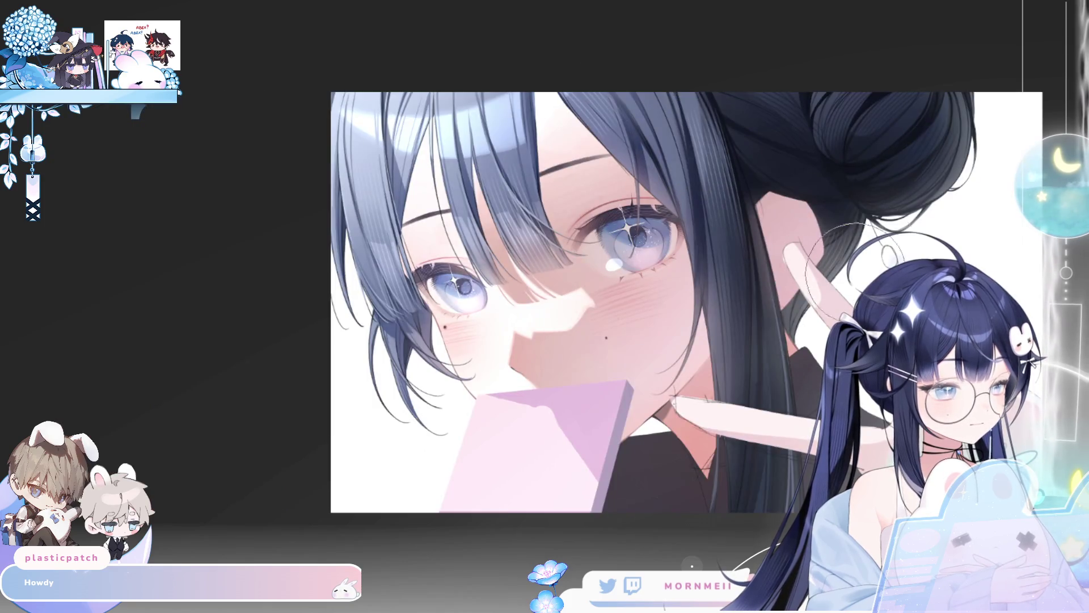
key("h")
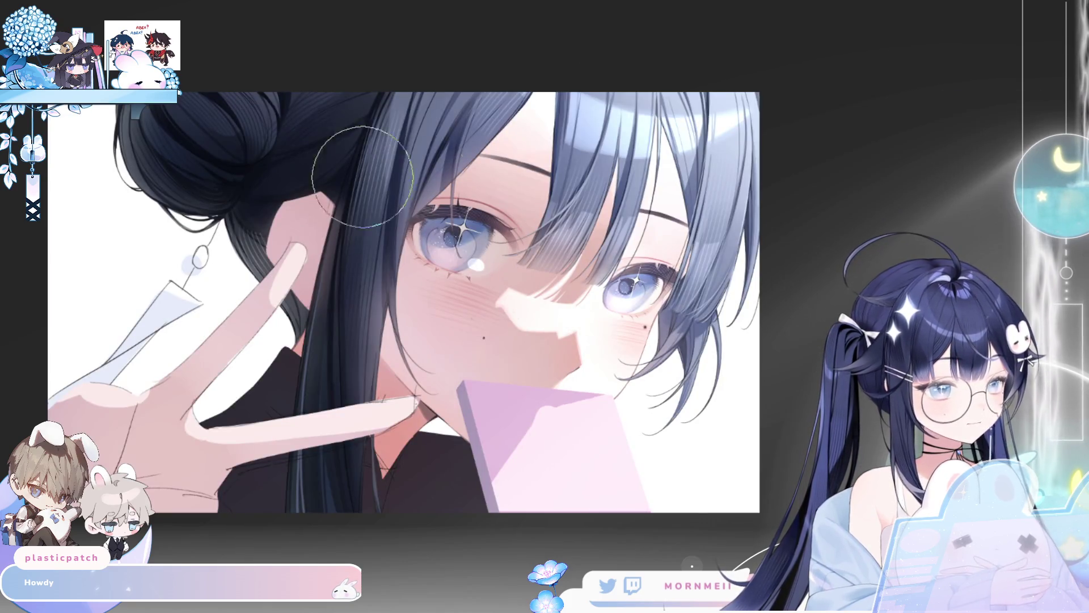
scroll(437, 165, "down", 1)
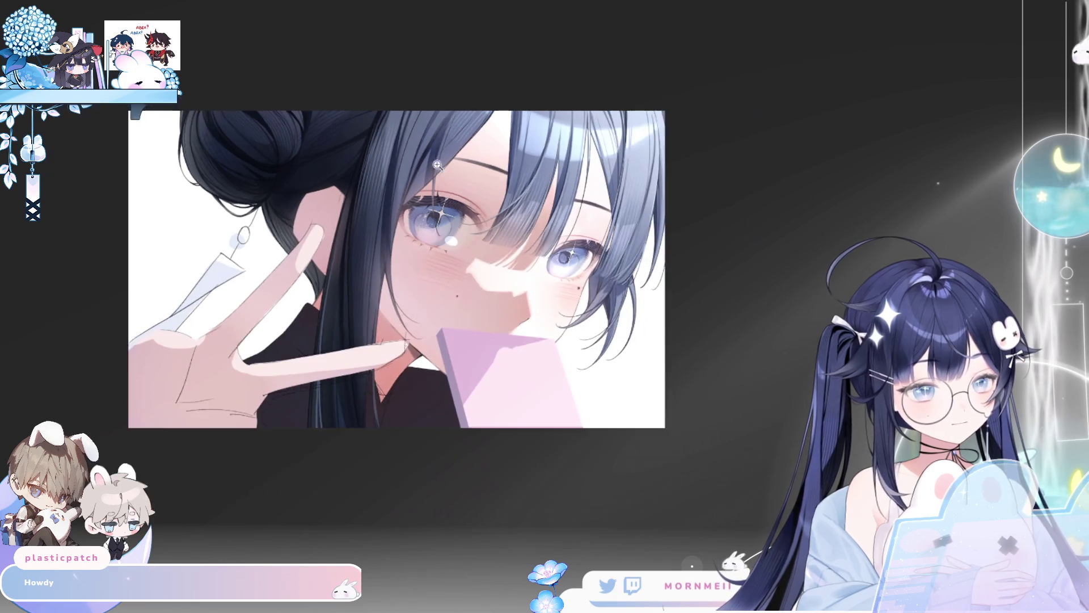
scroll(397, 270, "up", 2)
key("h")
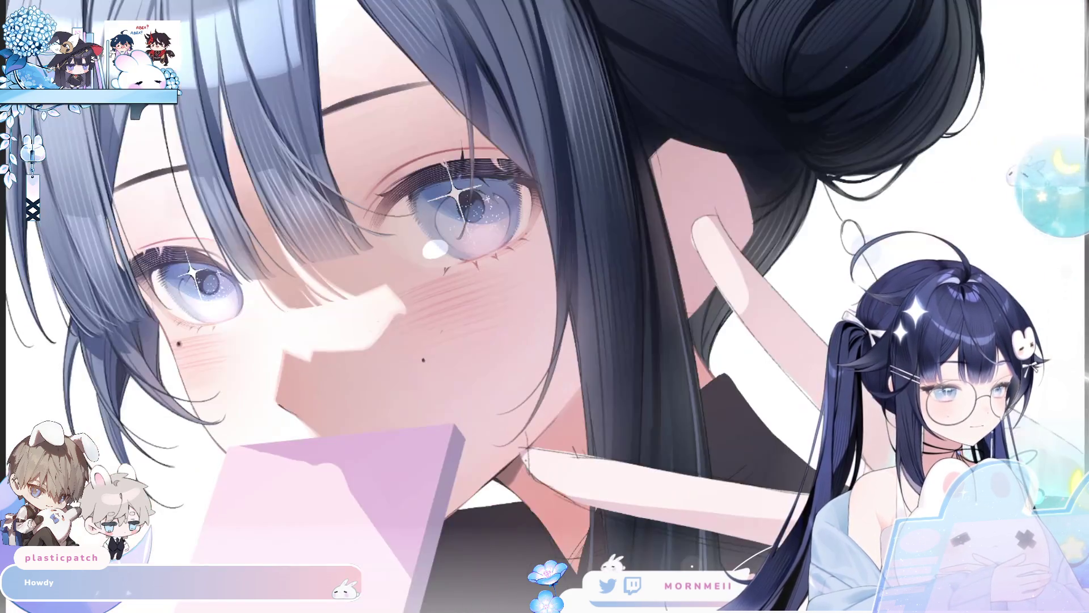
key("h")
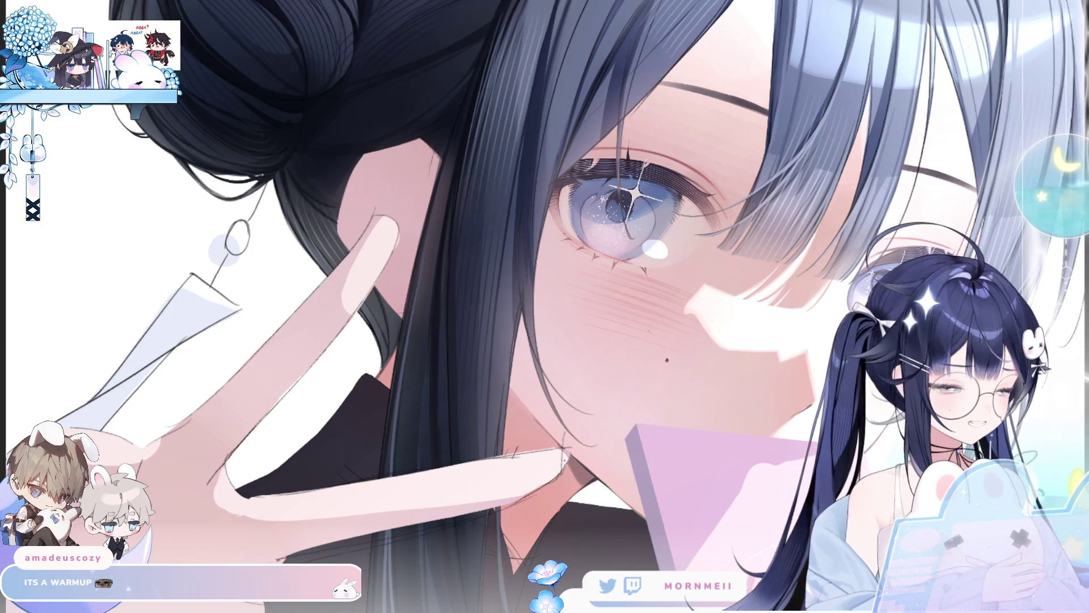
key("ctrl+0")
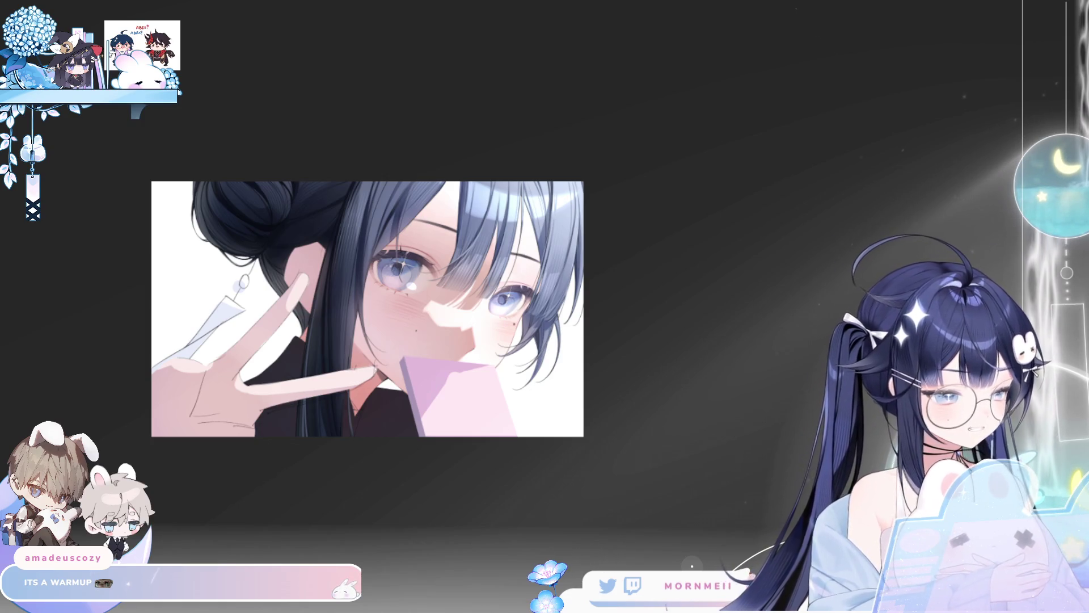
Step: Mirror-check the proportions and zoom in on the ear and earring area
scroll(425, 244, "up", 5)
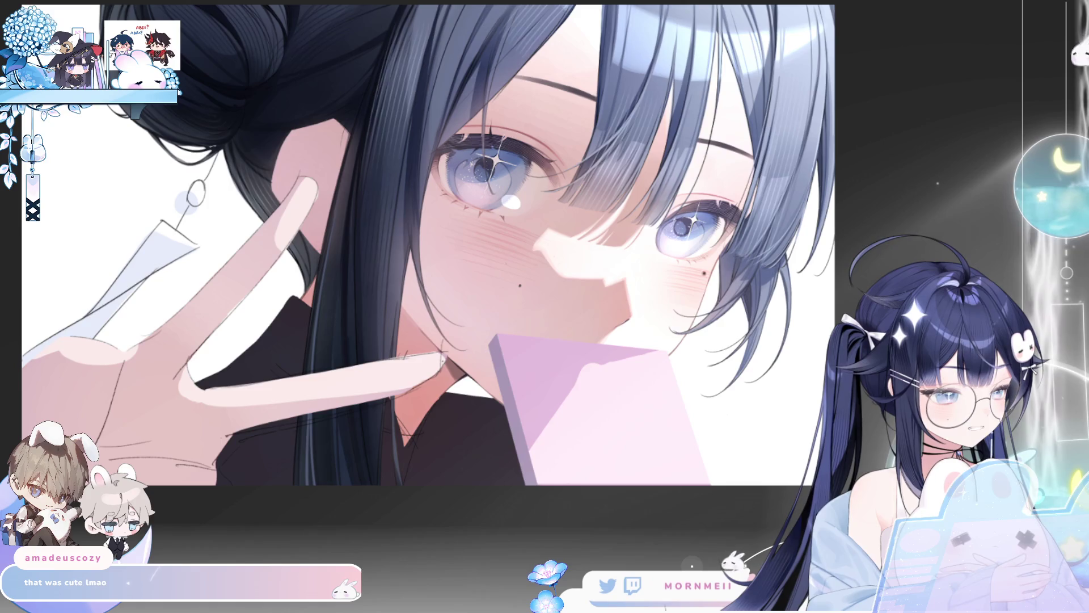
key("h")
key("h")
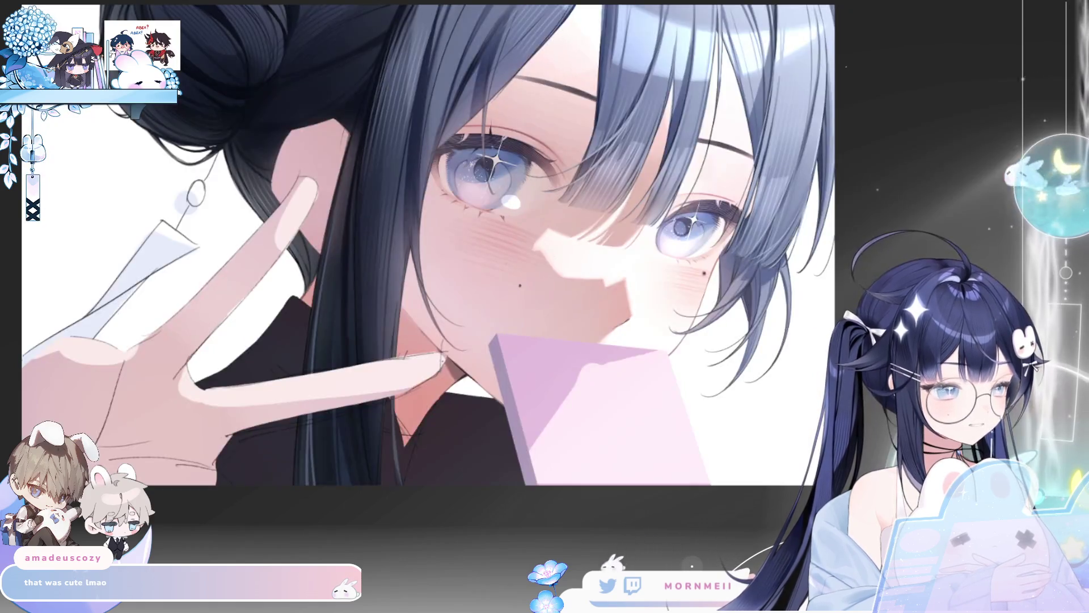
key("h")
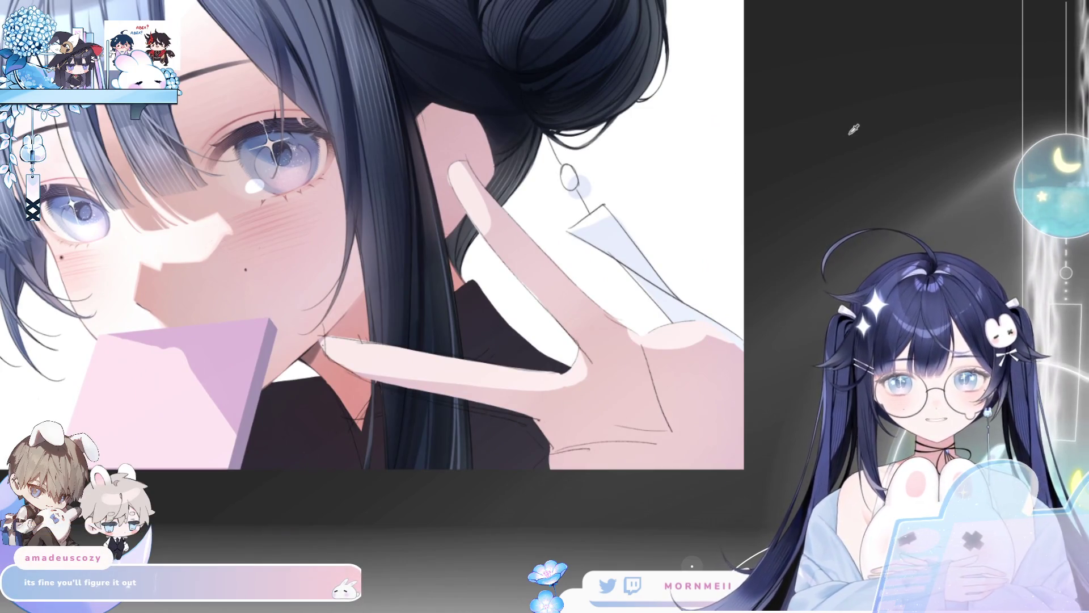
left_click(500, 148)
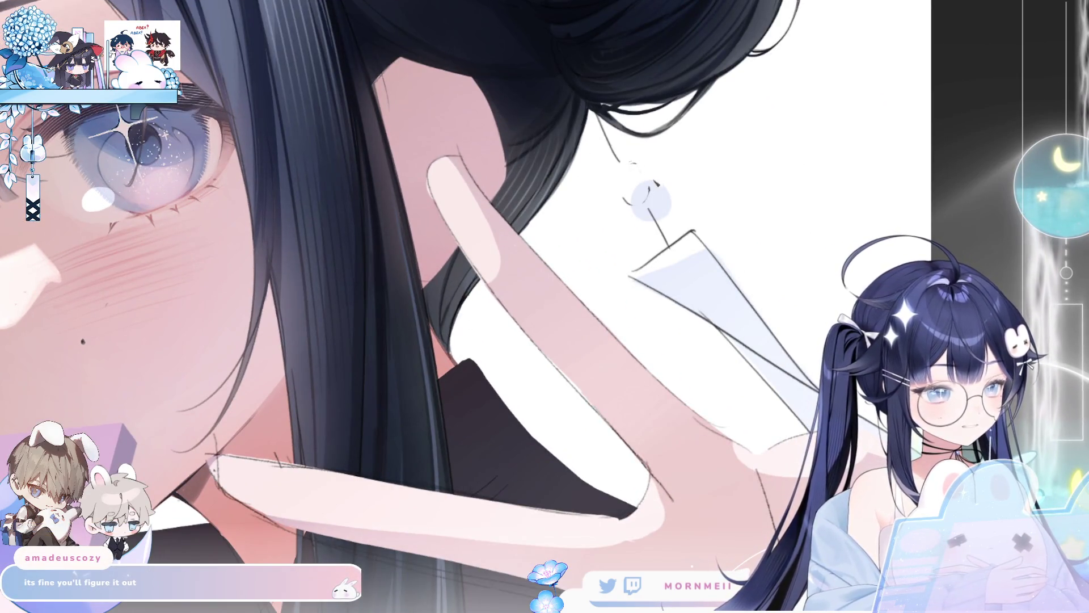
Step: Sketch the pale blue bead atop the earring, erase the excess and shift it up-right
left_click_drag(630, 164, 636, 189)
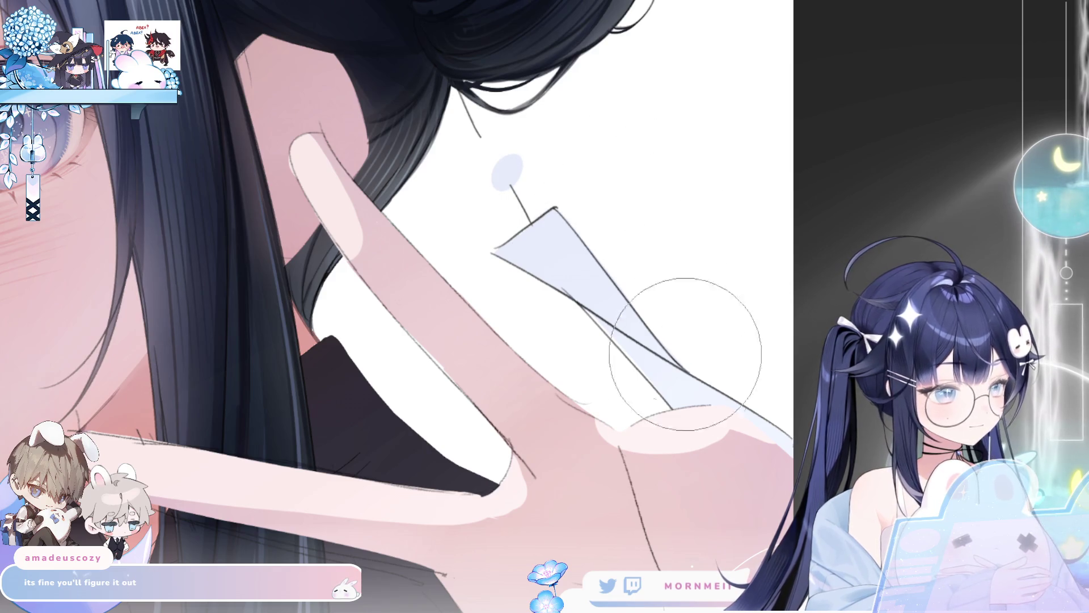
key("h")
key("h")
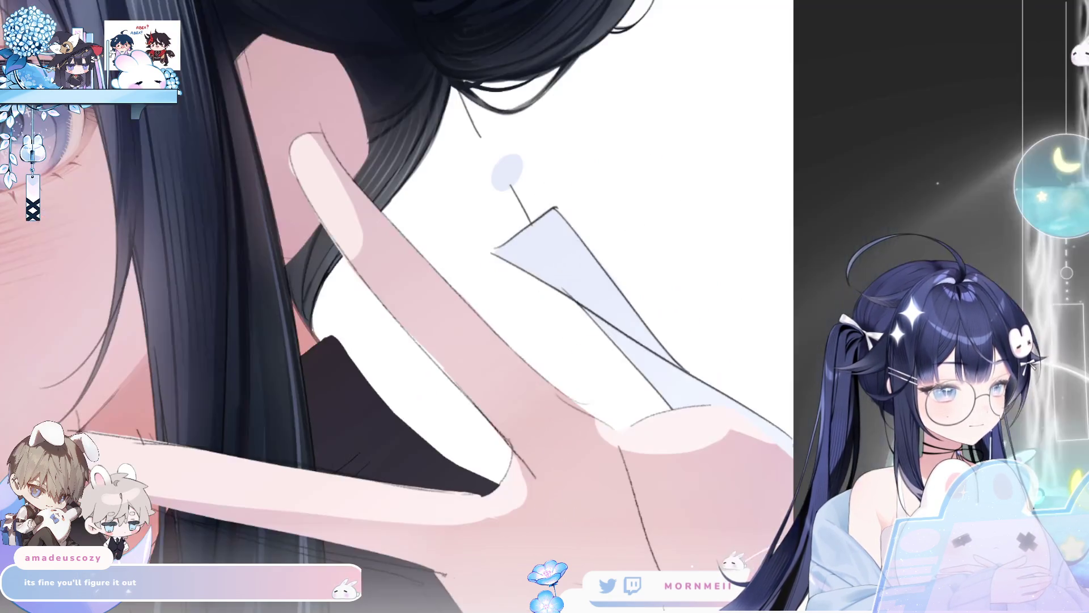
left_click_drag(507, 170, 488, 175)
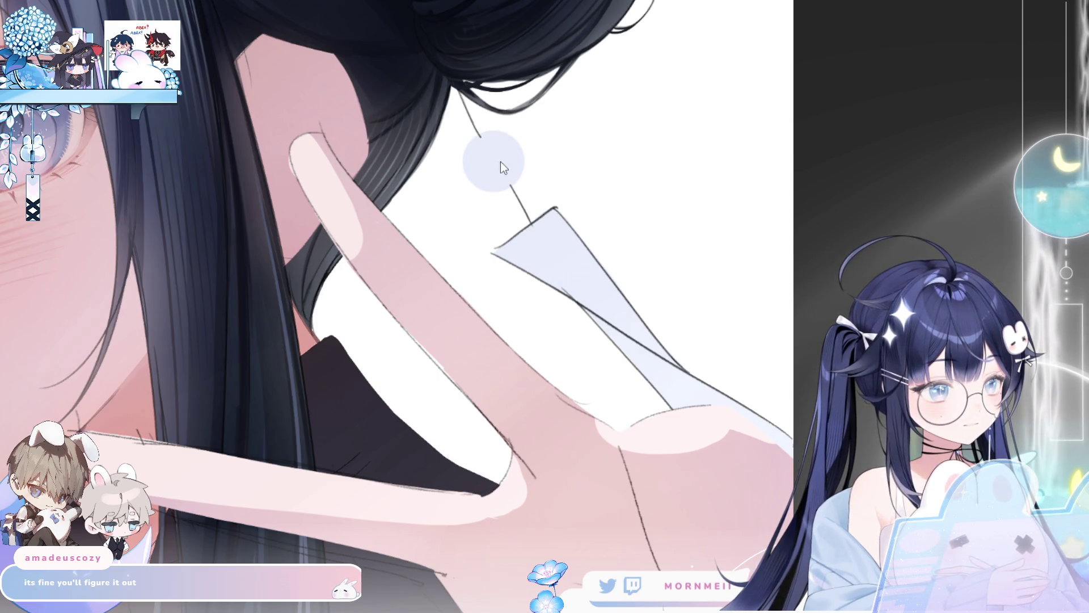
key("ctrl+z")
left_click(497, 161)
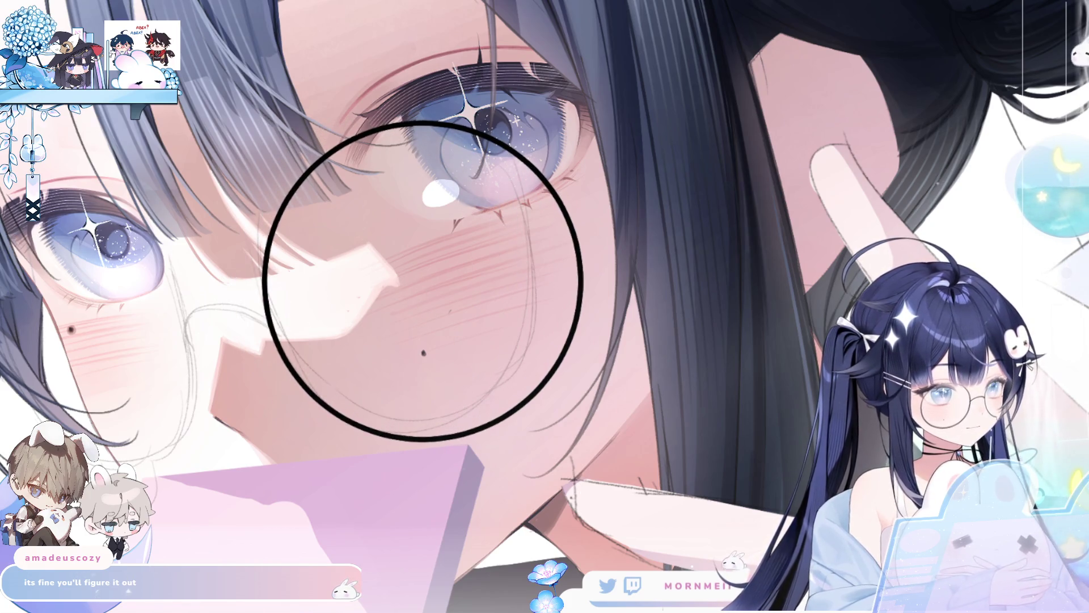
Step: Begin adjusting the black lens circle drawn over the eye
left_click_drag(583, 441, 585, 442)
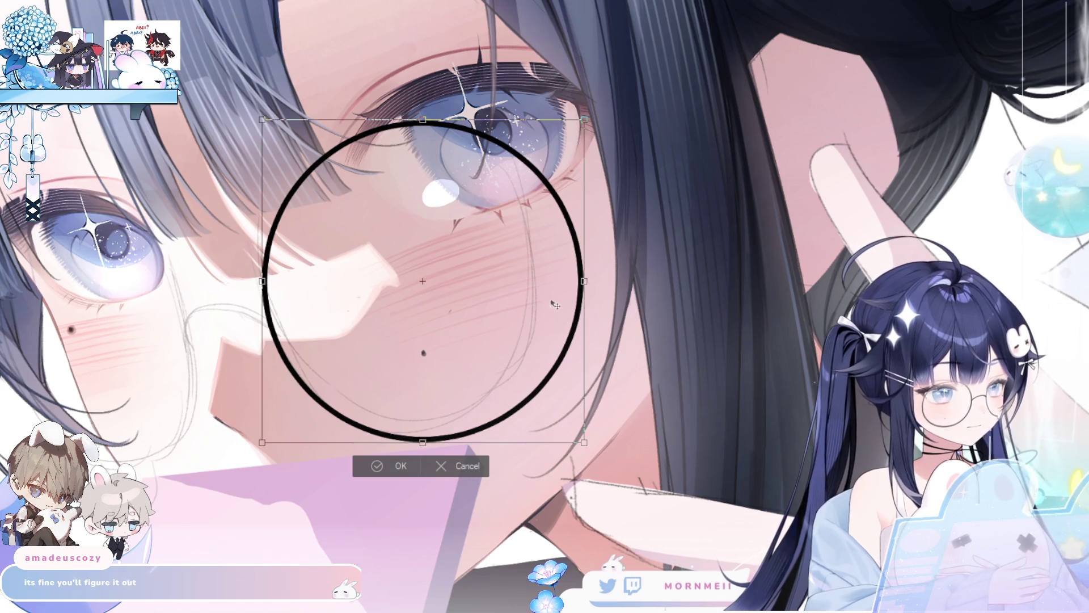
Step: Accept the lens circle and place a copy over the other eye
left_click(465, 464)
scroll(458, 403, "up", 2)
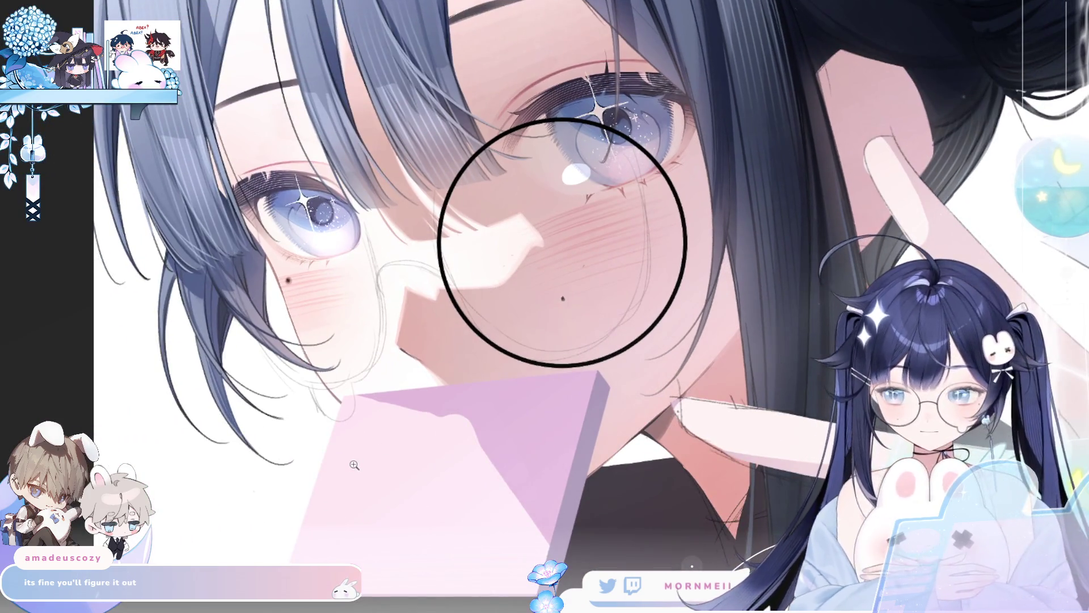
mouse_move(465, 286)
left_mouse_down()
mouse_move(272, 306)
mouse_move(334, 351)
left_mouse_up()
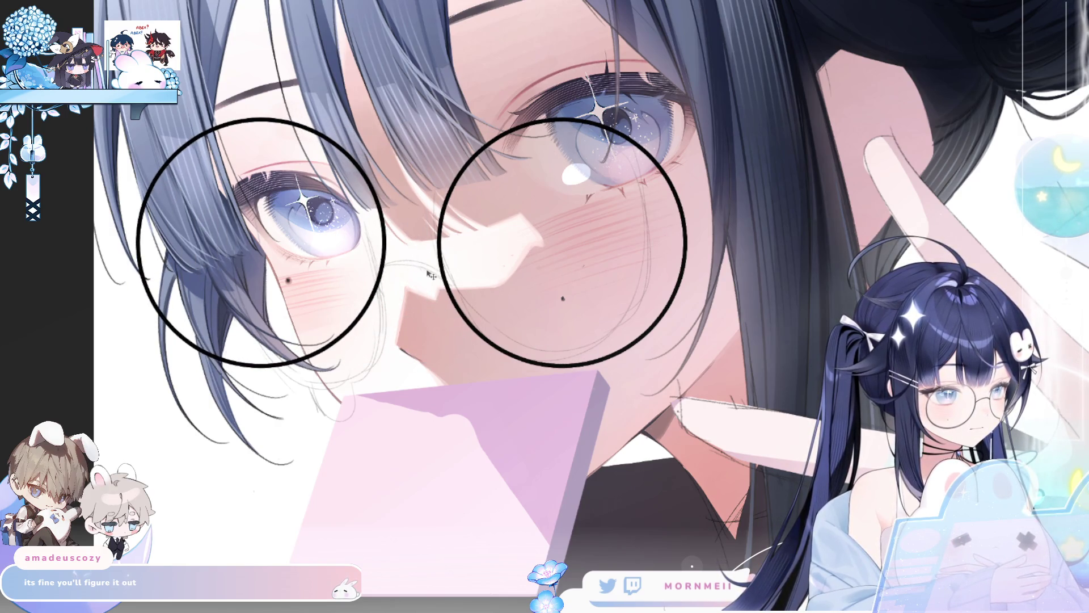
Step: Try skewing both lens circles into perspective with Free Transform, then undo it
key("ctrl+t")
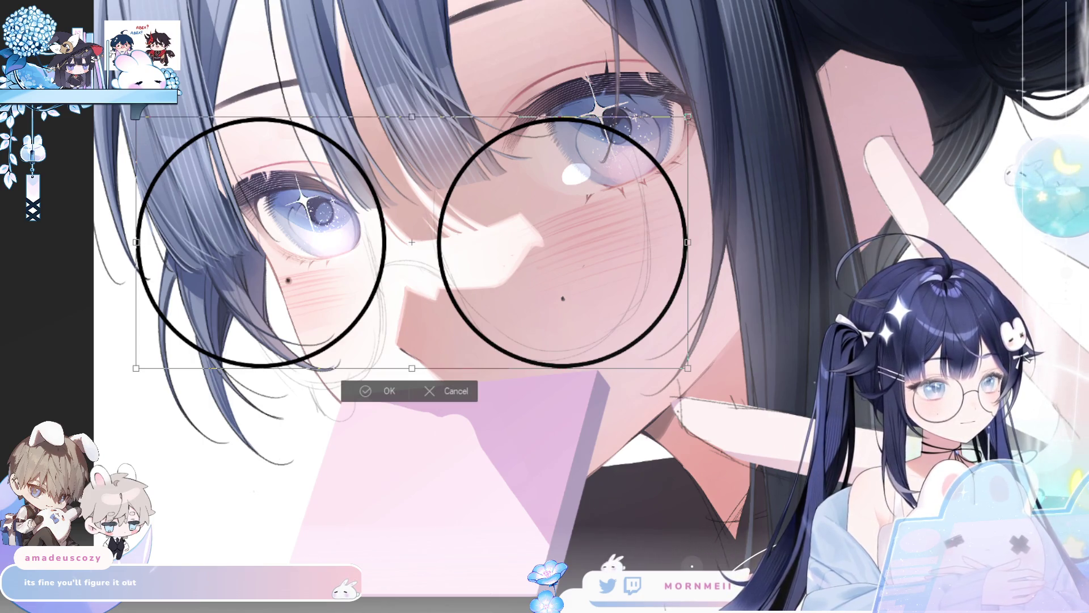
left_click_drag(140, 123, 142, 152)
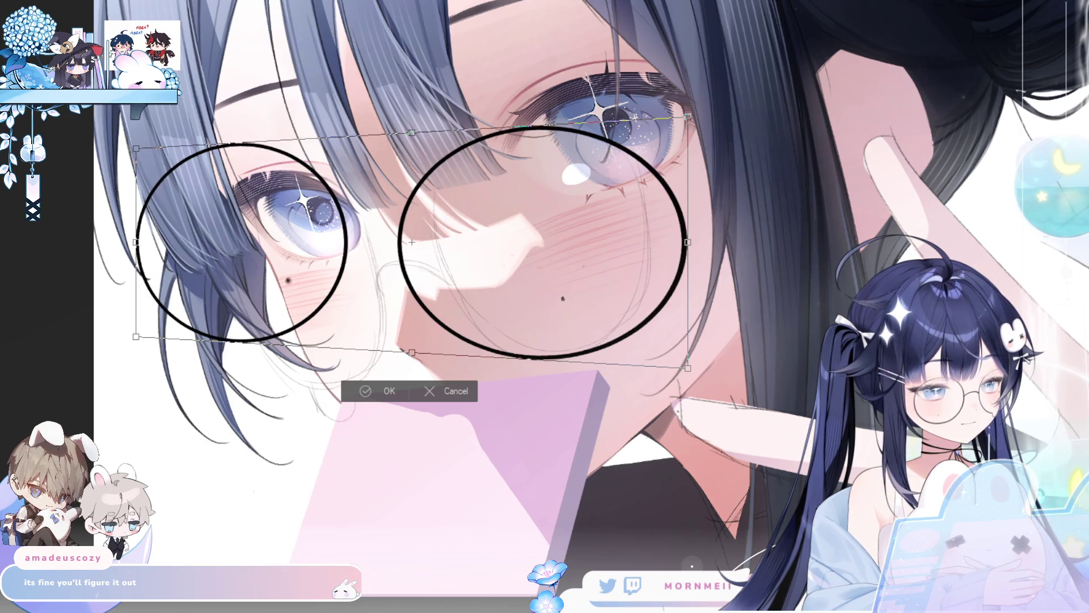
left_click_drag(154, 250, 249, 255)
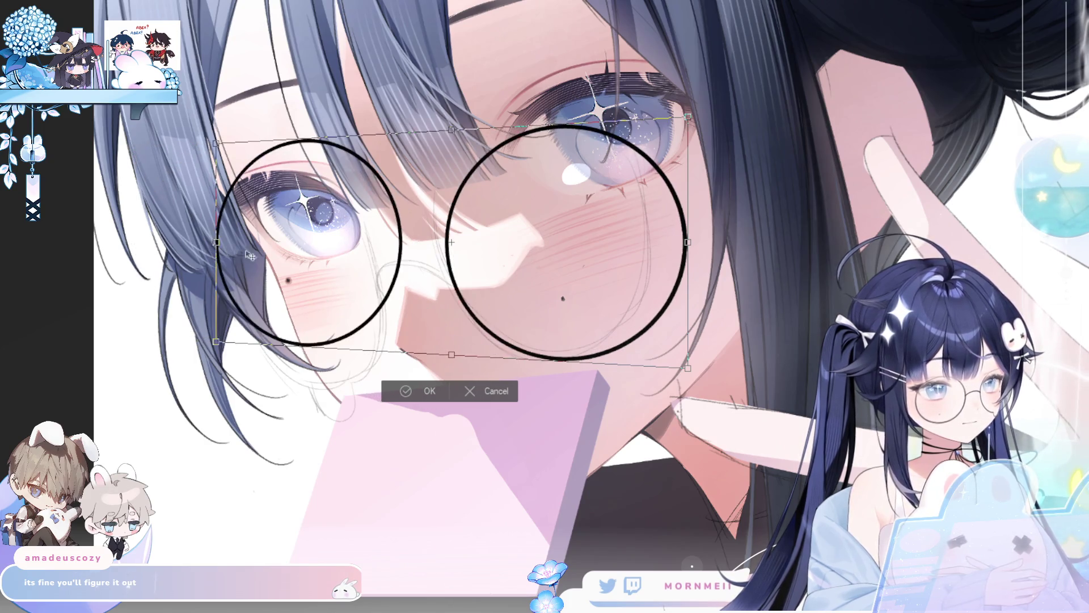
mouse_move(698, 234)
left_mouse_down()
mouse_move(609, 248)
mouse_move(660, 233)
mouse_move(662, 216)
left_mouse_up()
key("ctrl+z")
key("ctrl+z")
key("ctrl+z")
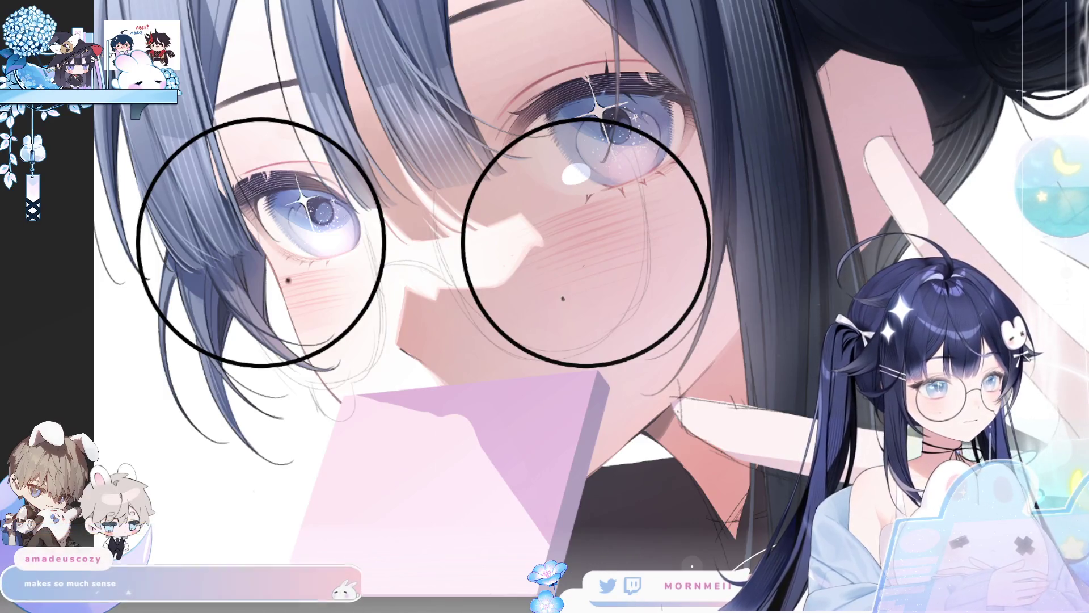
Step: Free-transform both lenses into tilted ovals, nearer one larger, farther one narrower, and apply
key("ctrl+t")
left_click_drag(144, 128, 139, 155)
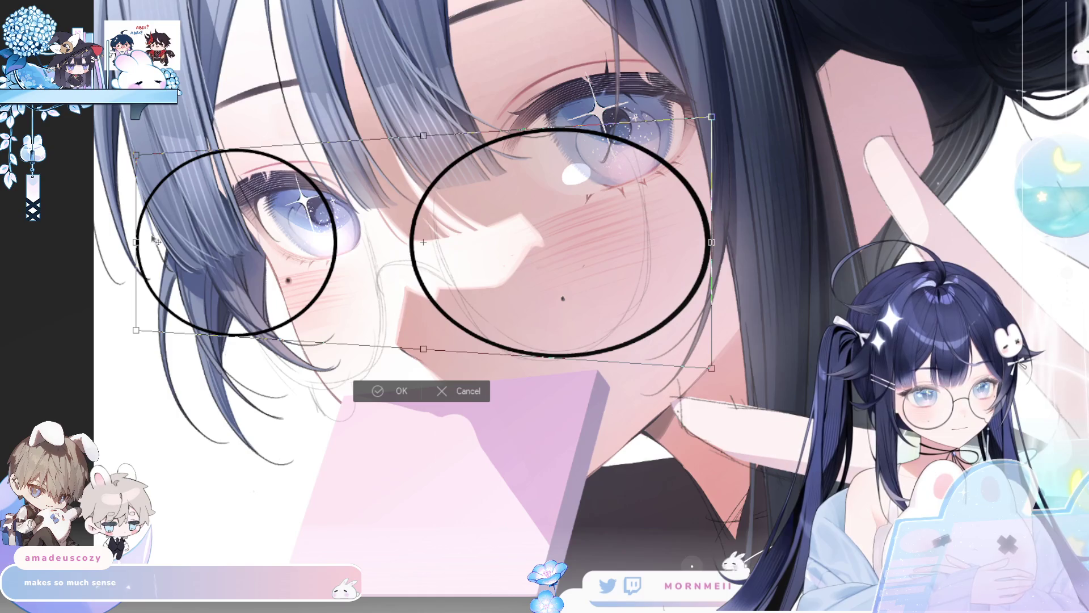
left_click_drag(156, 240, 302, 242)
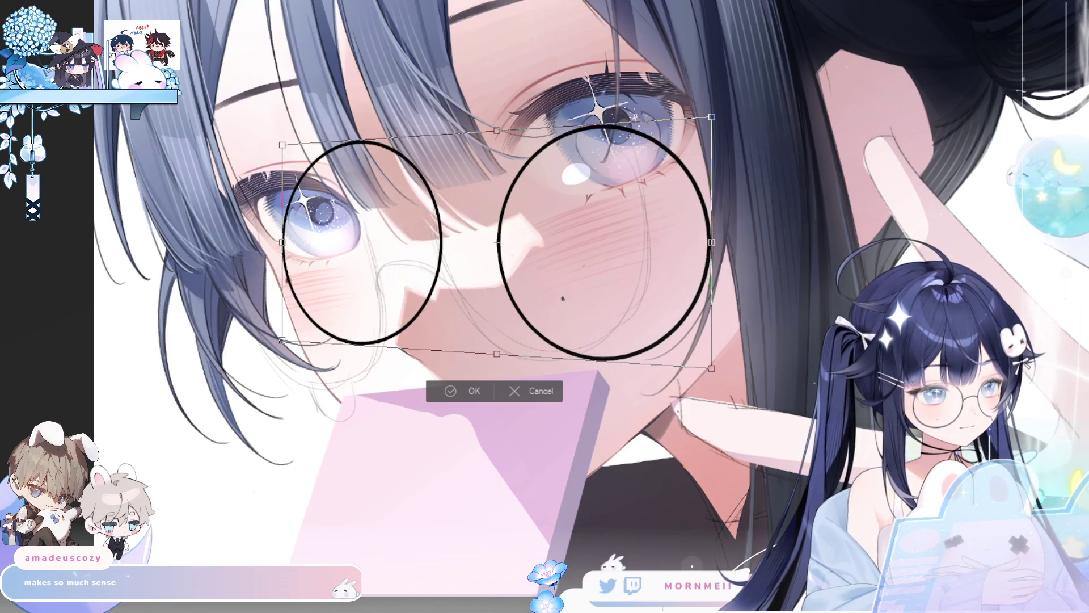
mouse_move(601, 255)
left_mouse_down()
mouse_move(570, 267)
mouse_move(582, 271)
left_mouse_up()
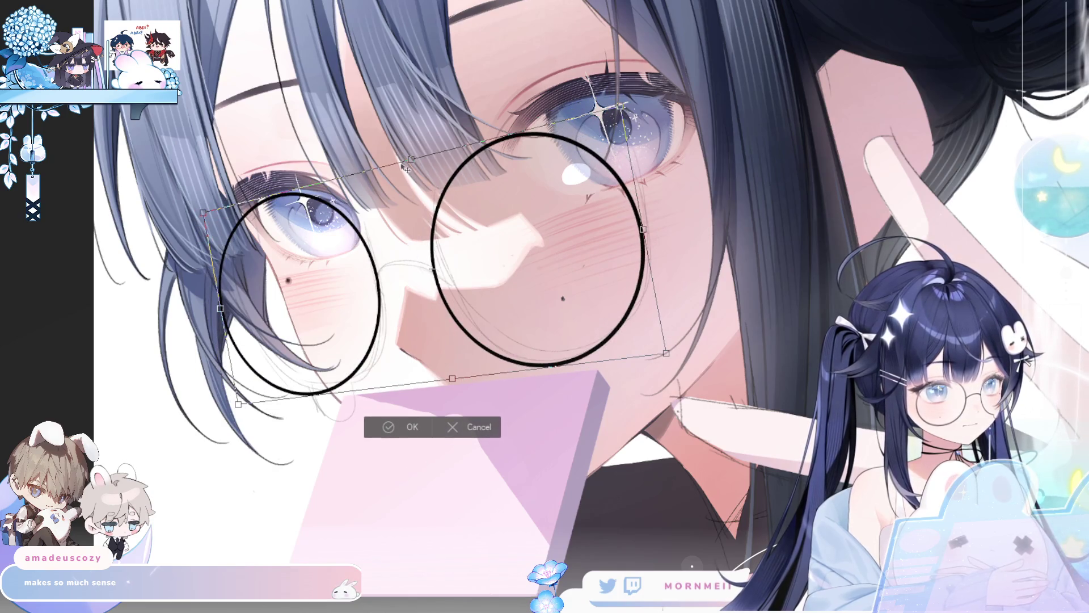
left_click_drag(406, 169, 380, 176)
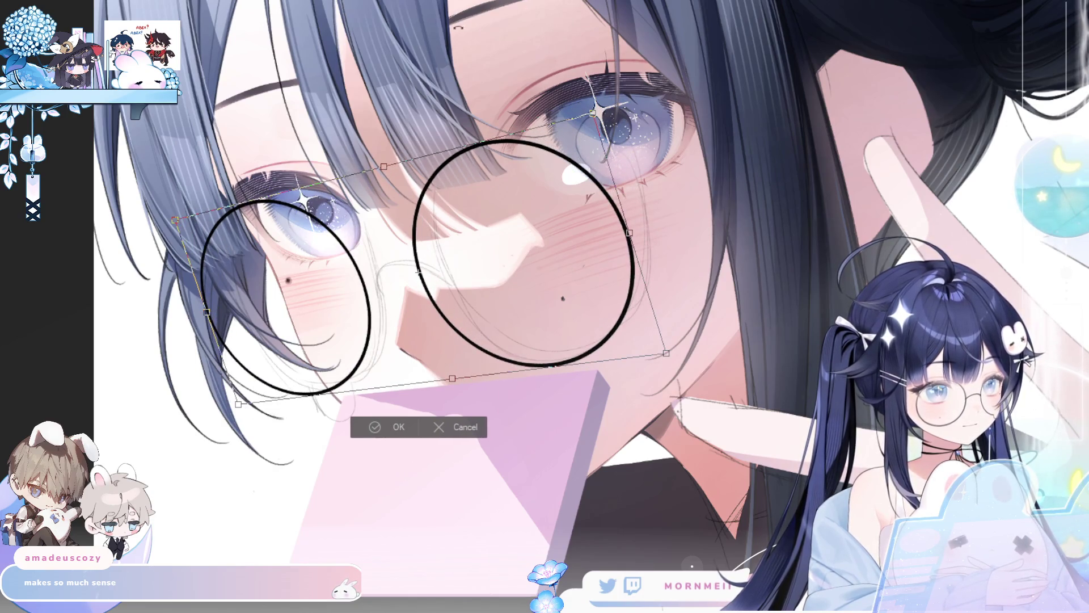
left_click_drag(520, 282, 536, 274)
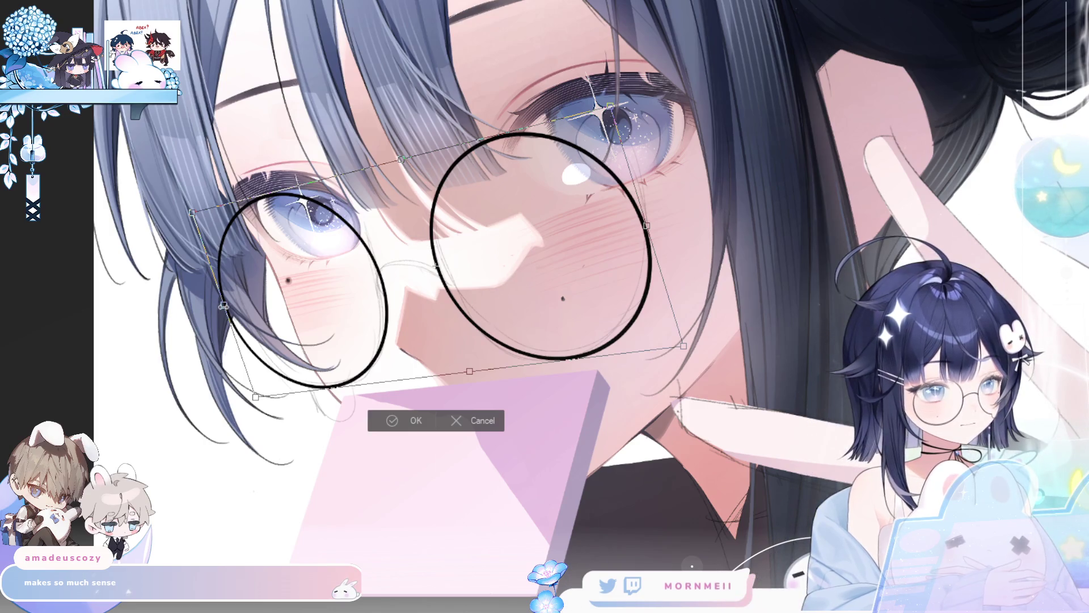
left_click_drag(223, 305, 238, 301)
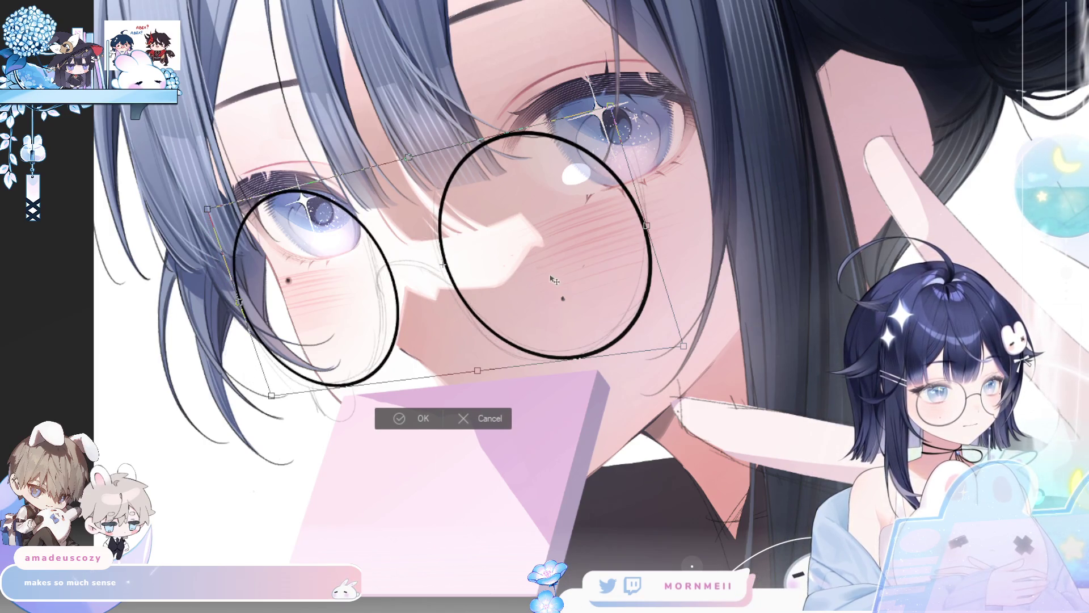
left_click_drag(554, 281, 546, 272)
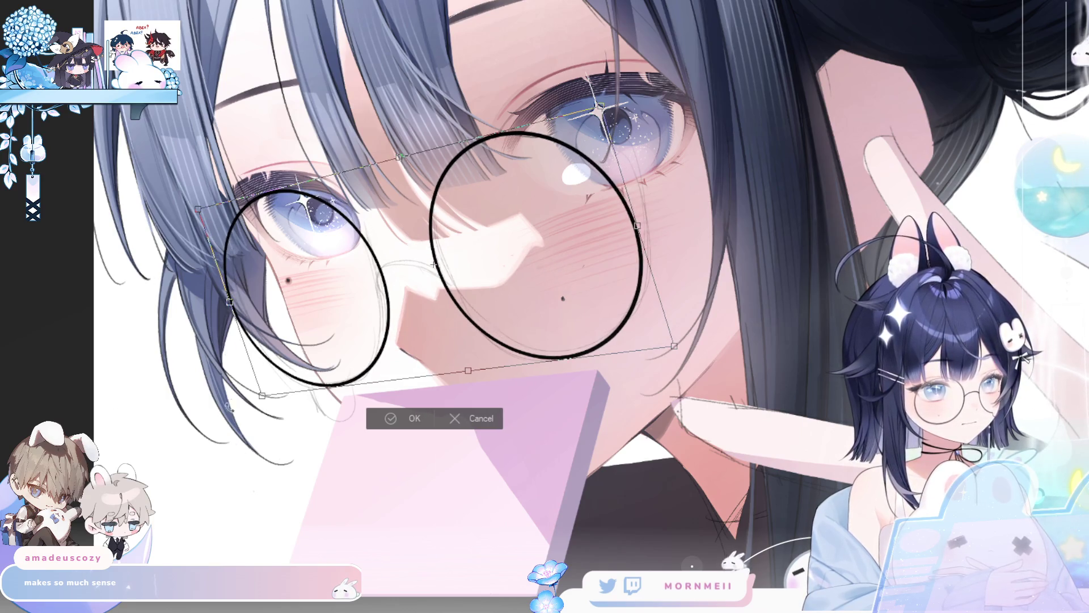
left_click_drag(265, 396, 265, 396)
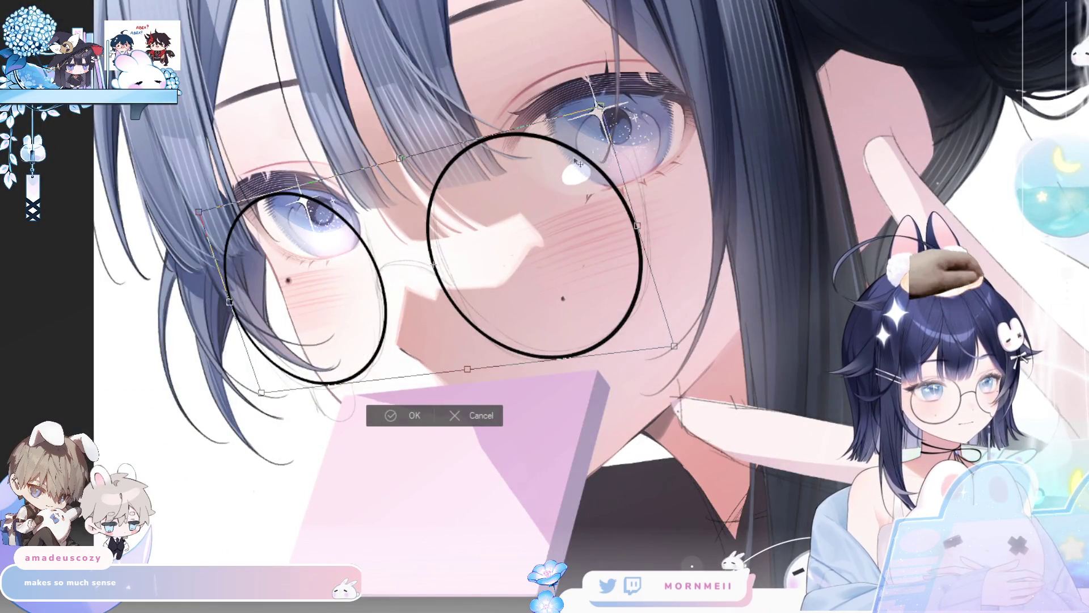
left_click_drag(620, 195, 624, 199)
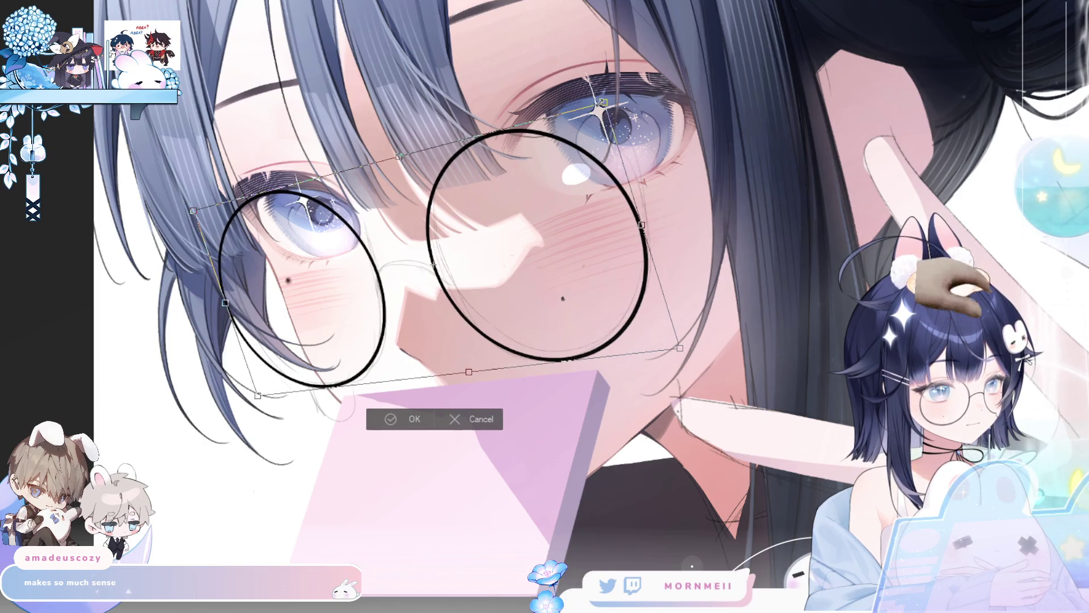
key("Return")
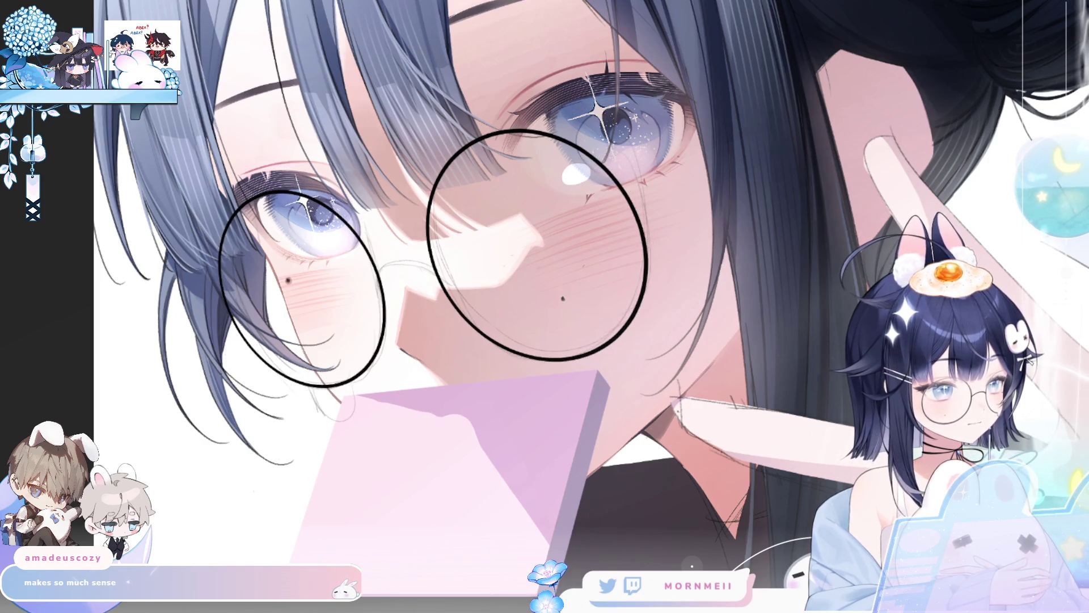
scroll(698, 75, "down", 5)
Step: Zoom to the lens bottom and try several black temple-arm strokes, undoing each attempt
key("h")
scroll(370, 96, "up", 5)
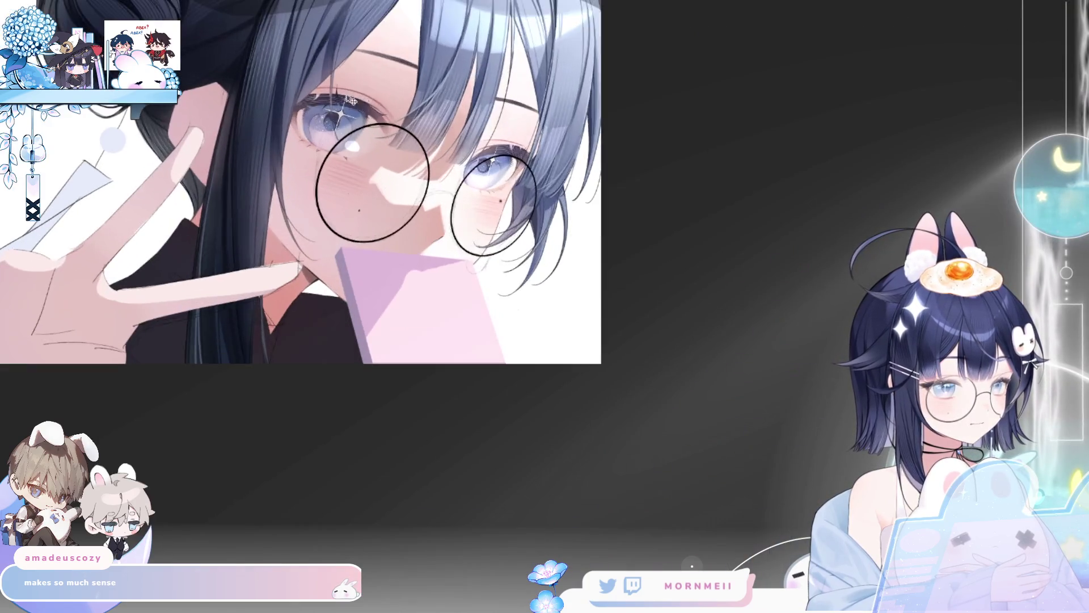
scroll(555, 297, "down", 3)
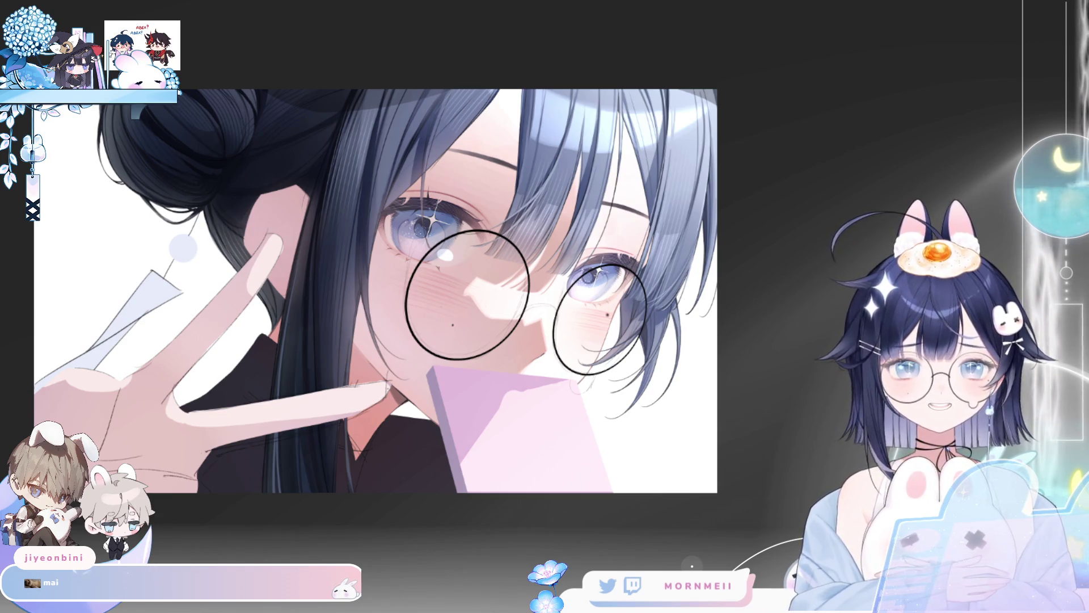
scroll(617, 369, "up", 5)
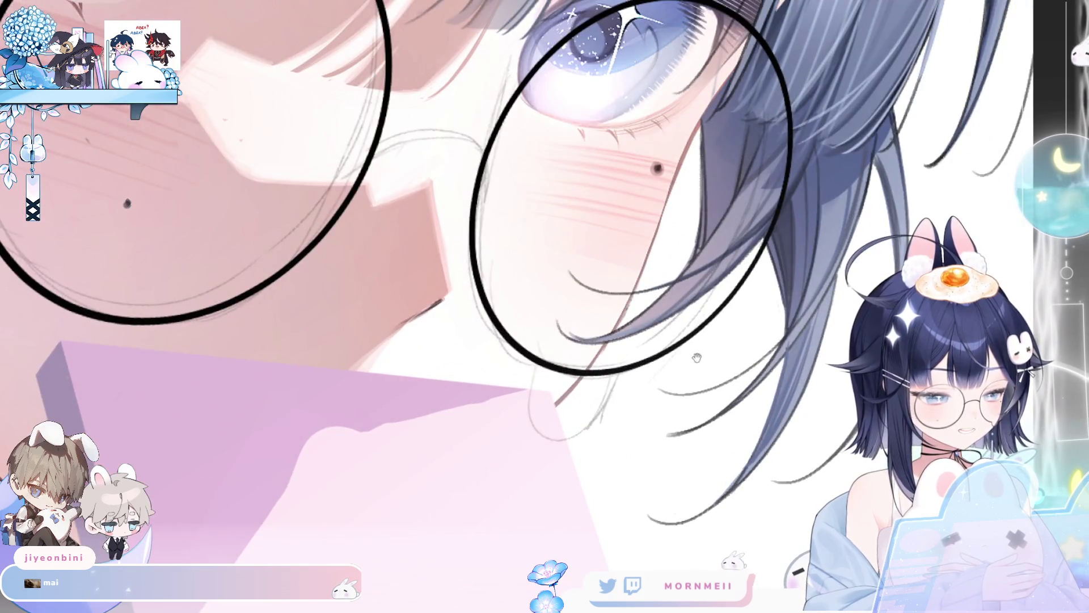
left_click_drag(697, 358, 623, 290)
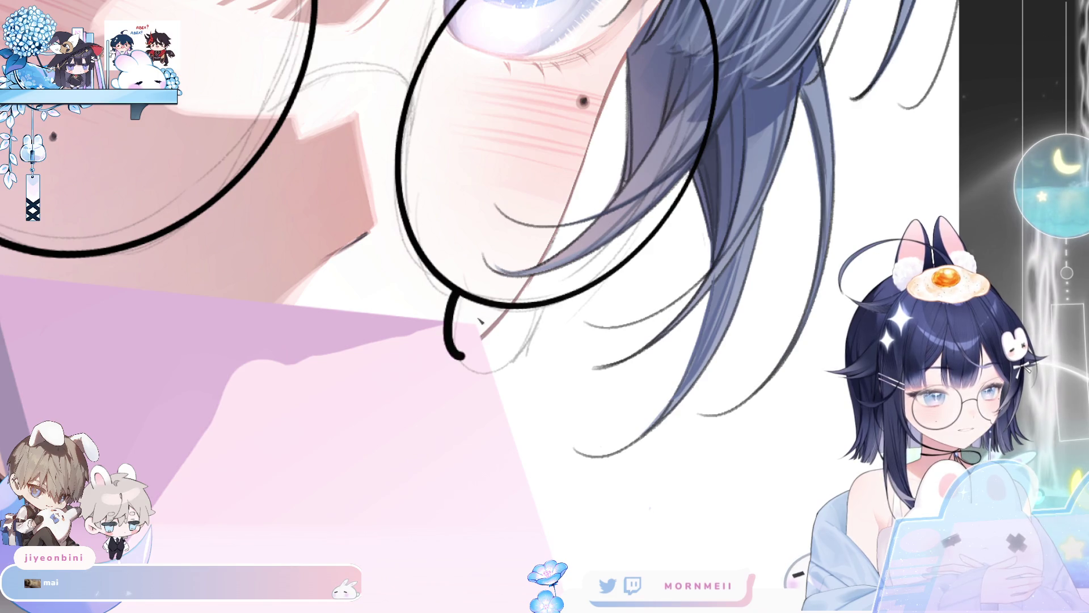
mouse_move(461, 294)
left_mouse_down()
mouse_move(452, 310)
mouse_move(488, 349)
left_mouse_up()
key("ctrl+z")
left_click_drag(461, 290, 449, 354)
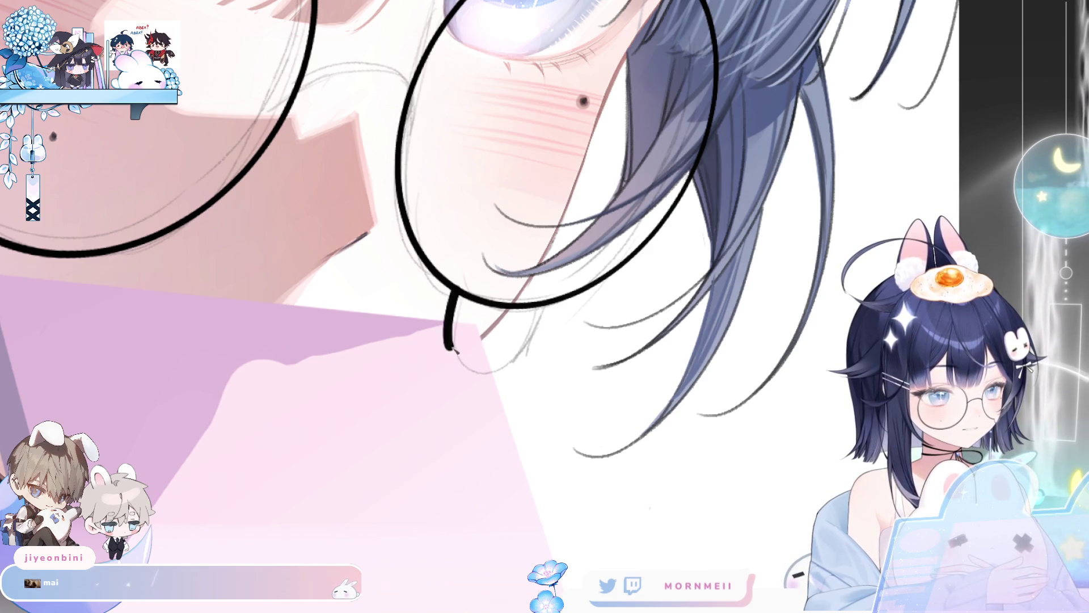
key("ctrl+z")
mouse_move(460, 294)
left_mouse_down()
mouse_move(447, 347)
mouse_move(457, 303)
left_mouse_up()
key("ctrl+z")
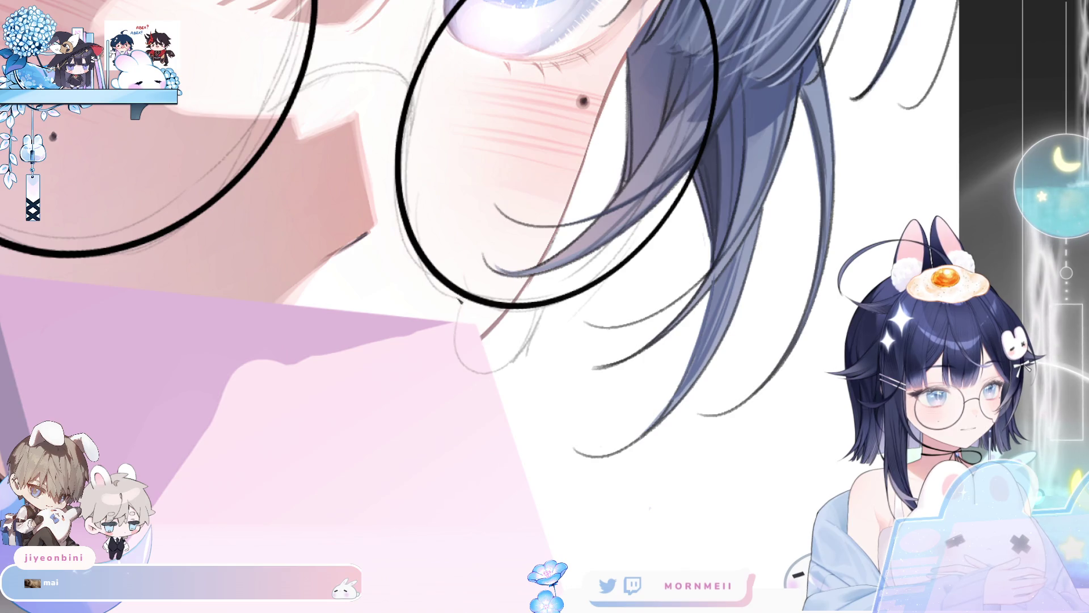
key("ctrl+z")
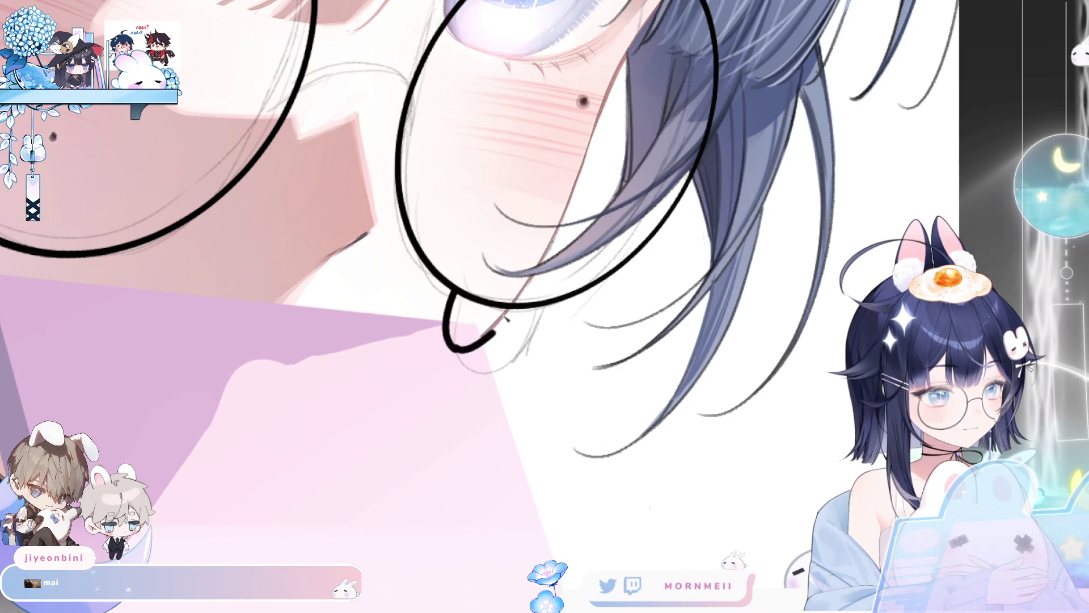
left_click_drag(456, 353, 507, 319)
key("ctrl+z")
Step: In the mirrored view, brush a clean hooked black temple-arm end below the farther lens
key("ctrl+z")
key("h")
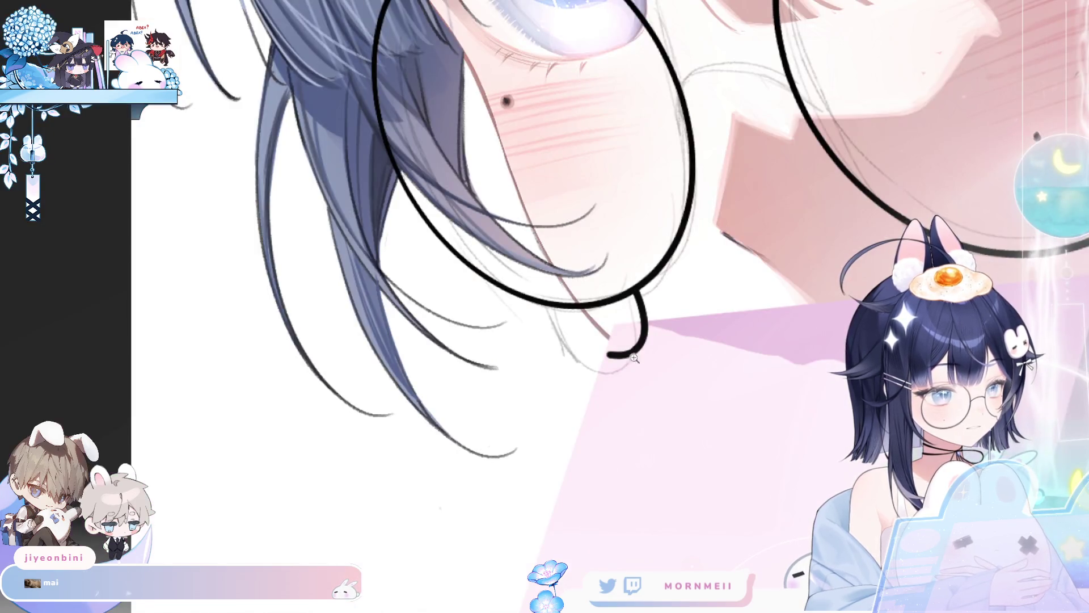
scroll(452, 300, "up", 2)
left_click_drag(356, 309, 400, 376)
key("ctrl+z")
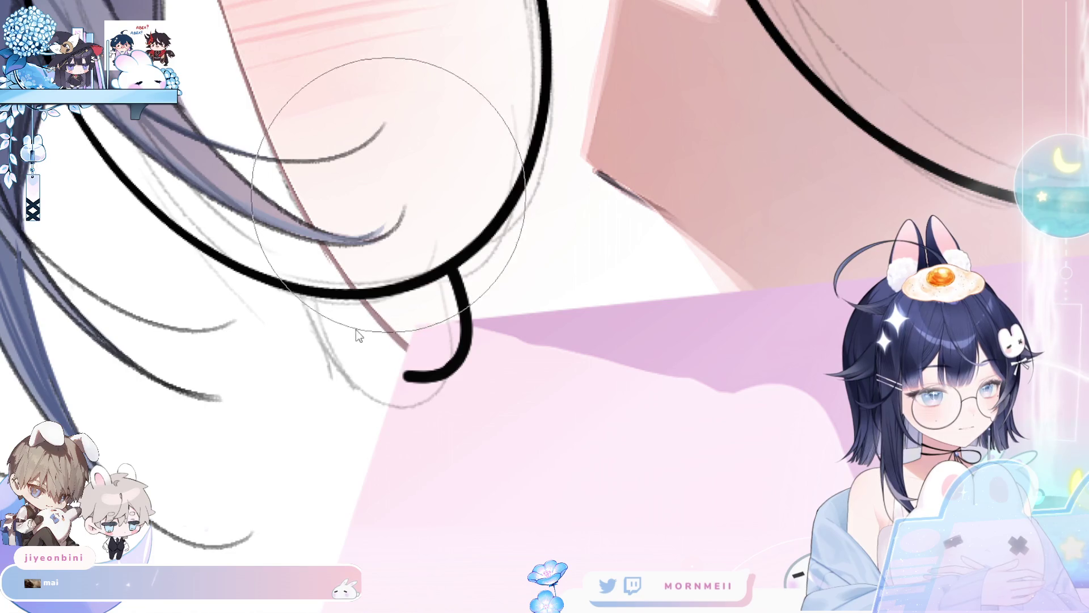
mouse_move(342, 299)
left_mouse_down()
mouse_move(381, 372)
mouse_move(397, 375)
left_mouse_up()
key("ctrl+z")
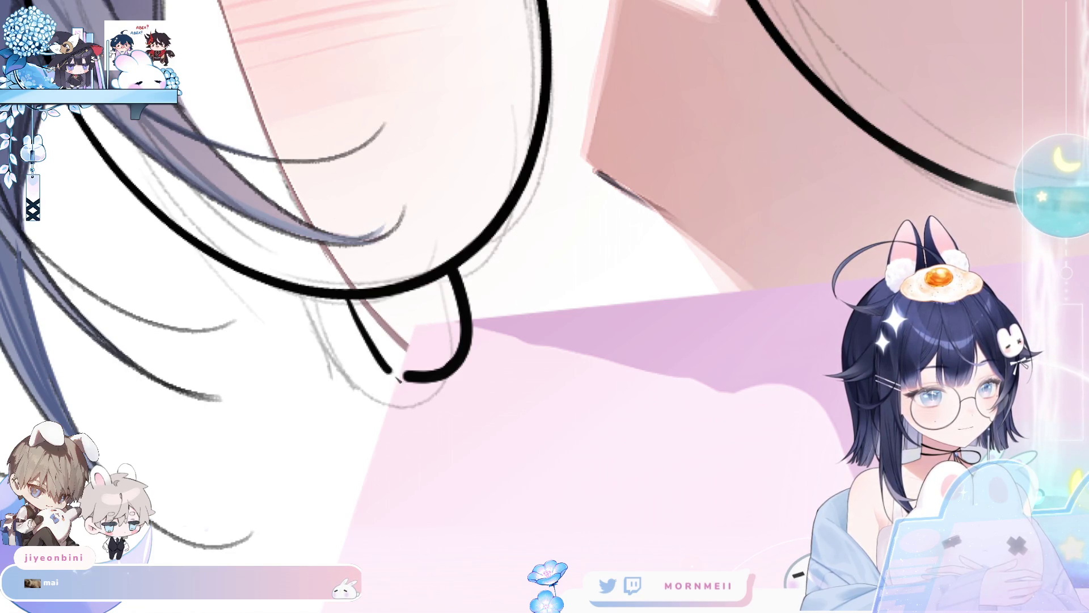
key("ctrl+z")
key("ctrl+z")
left_click_drag(344, 298, 400, 374)
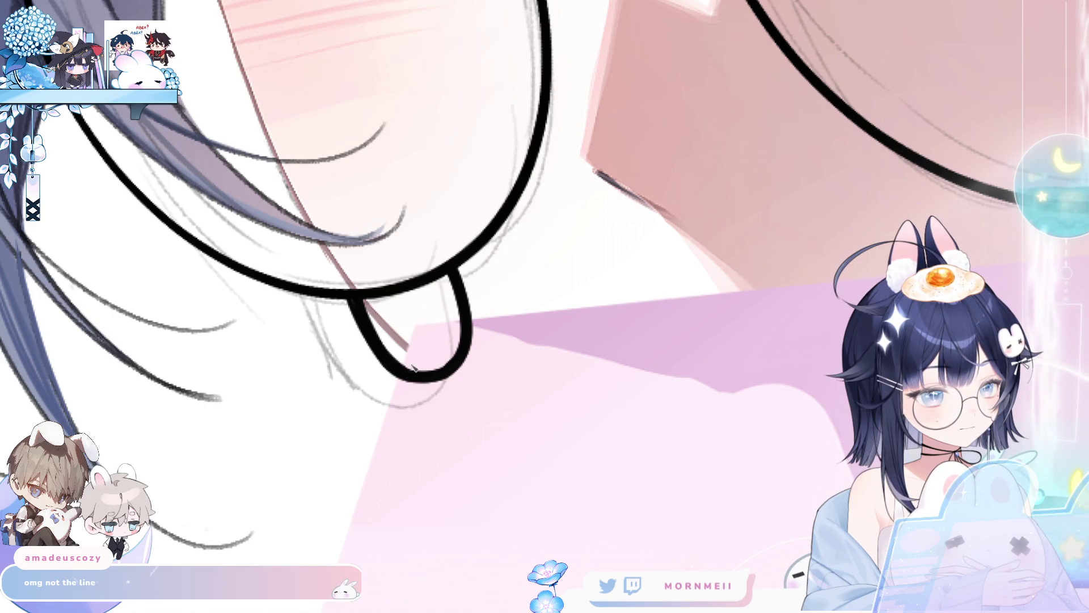
key("h")
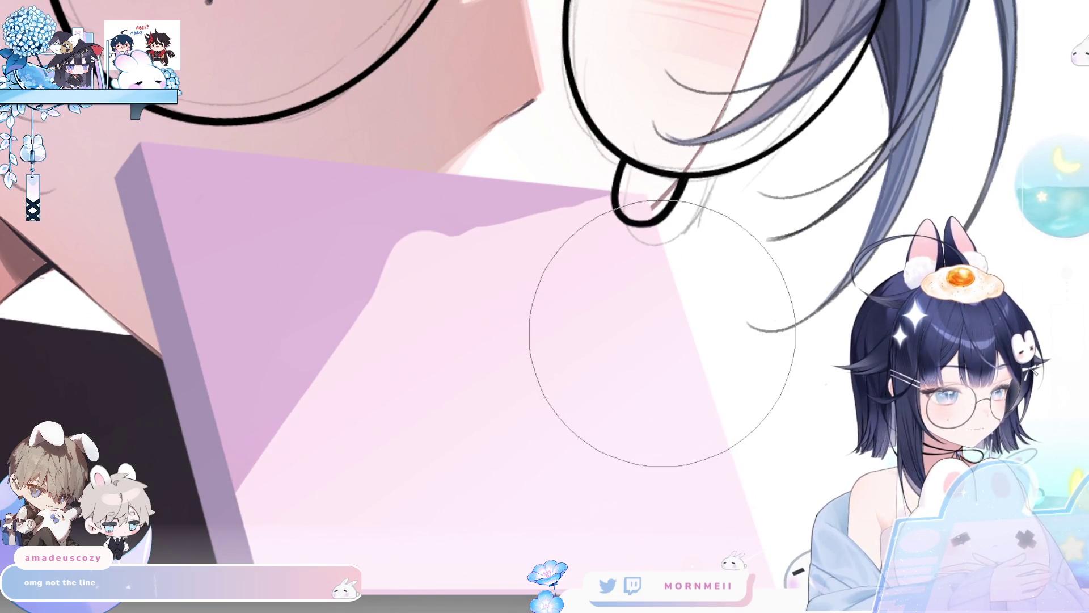
scroll(698, 239, "down", 3)
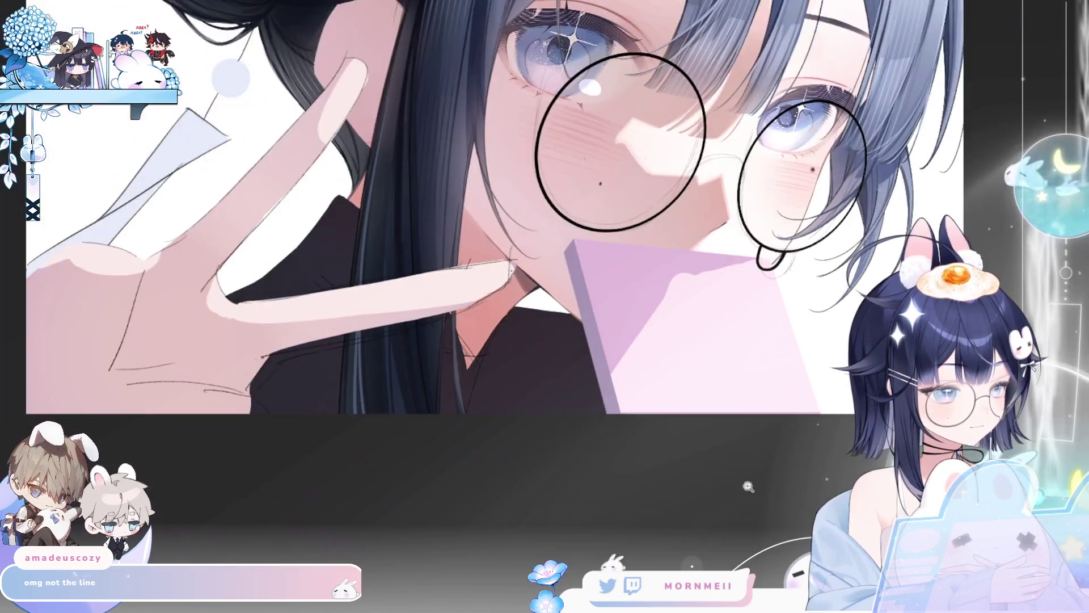
Step: Mirror and zoom the view to inspect the nose-pad loop below the lens
key("h")
scroll(698, 239, "up", 5)
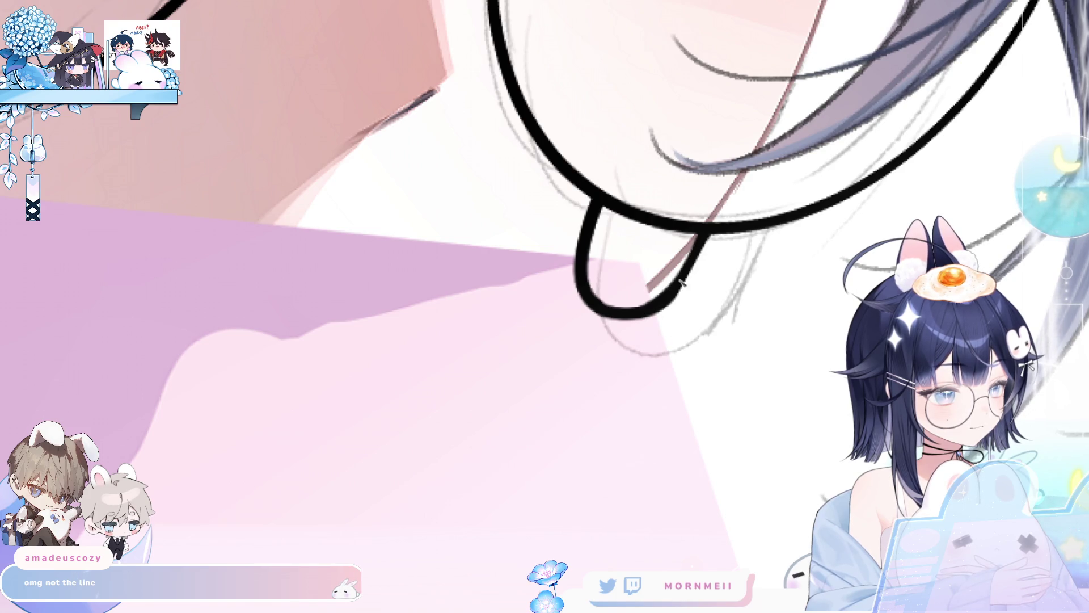
scroll(684, 278, "down", 5)
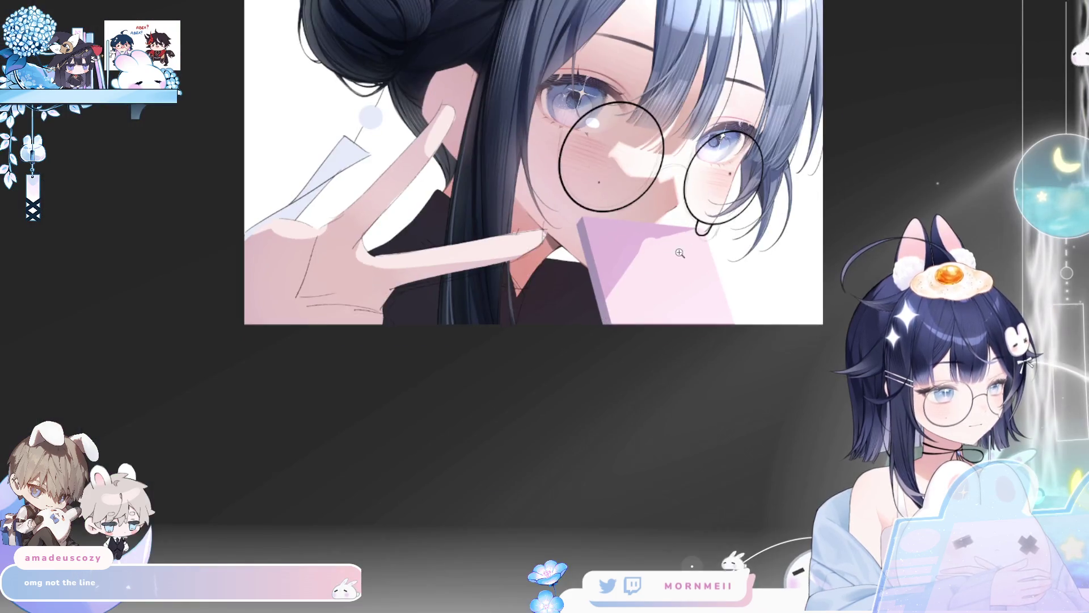
key("h")
scroll(427, 178, "up", 5)
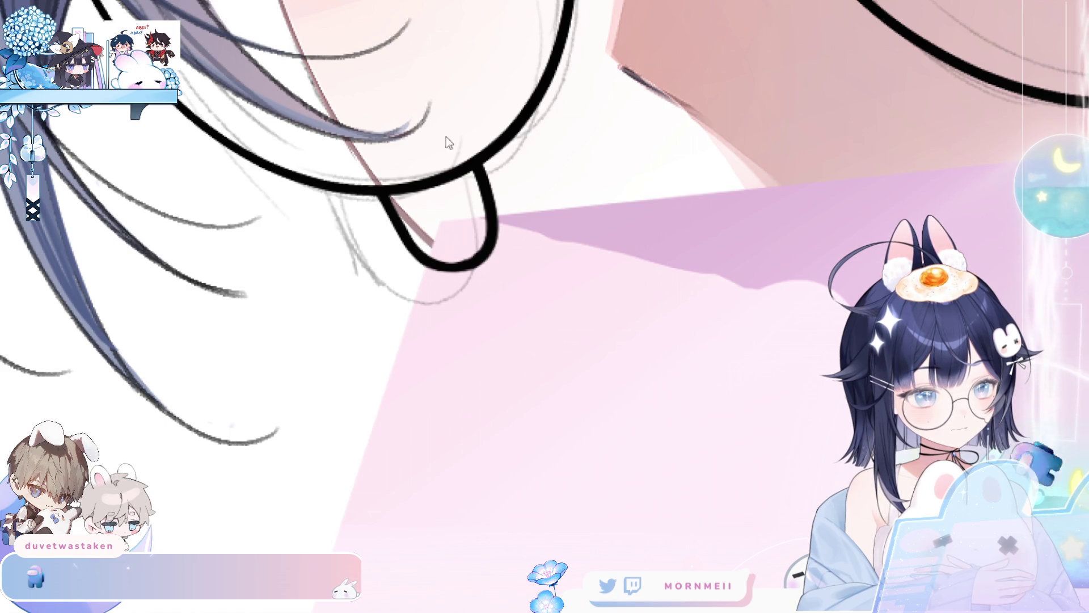
key("h")
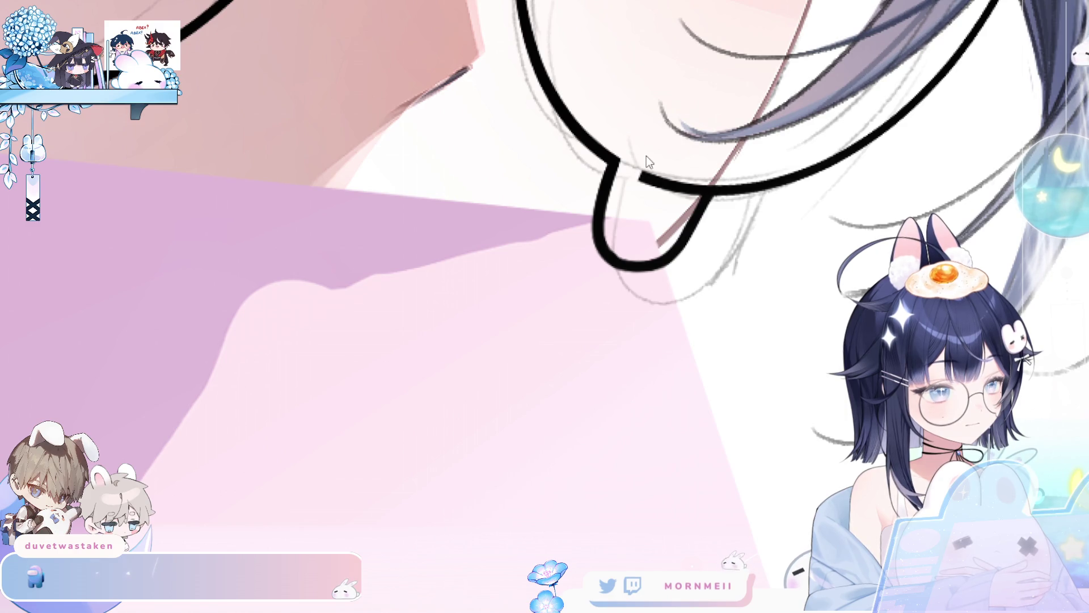
Step: Connect the nose-pad loop to the lens rim and erase the excess rim beside it
left_click_drag(638, 177, 622, 167)
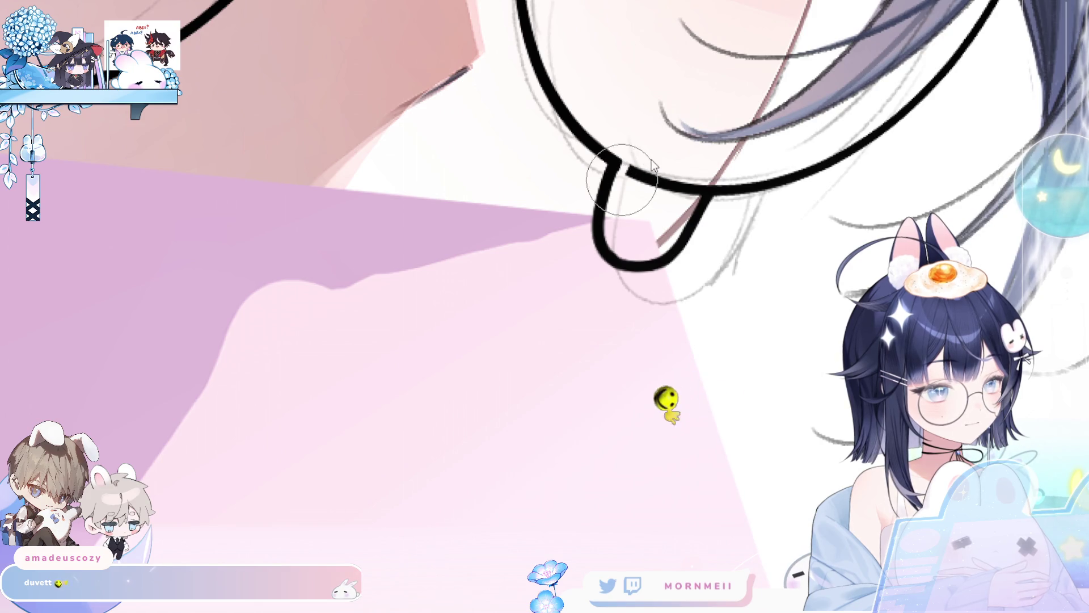
left_click_drag(658, 182, 704, 193)
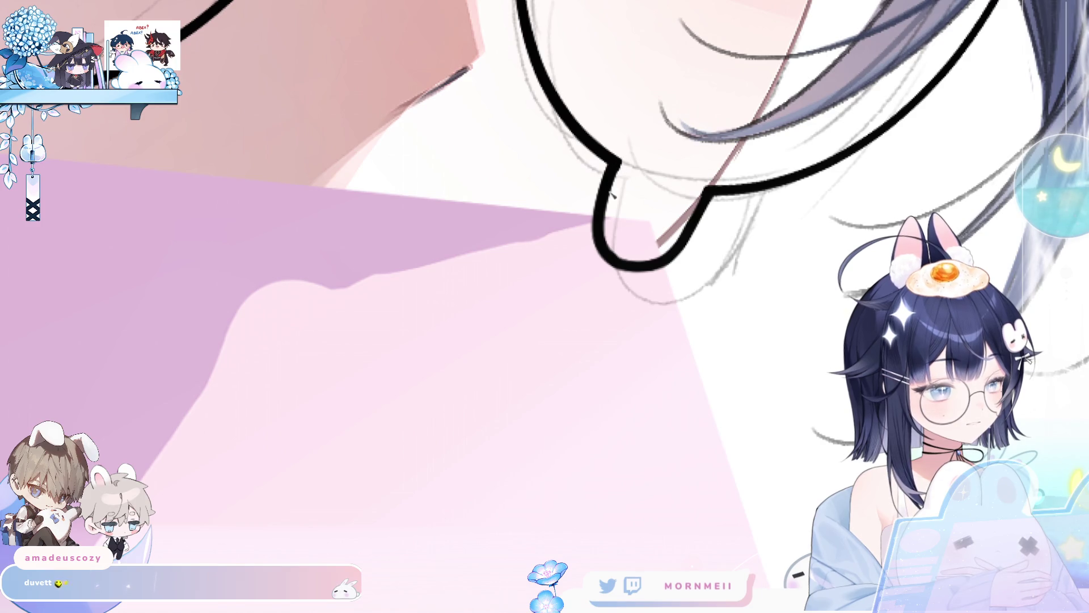
key("h")
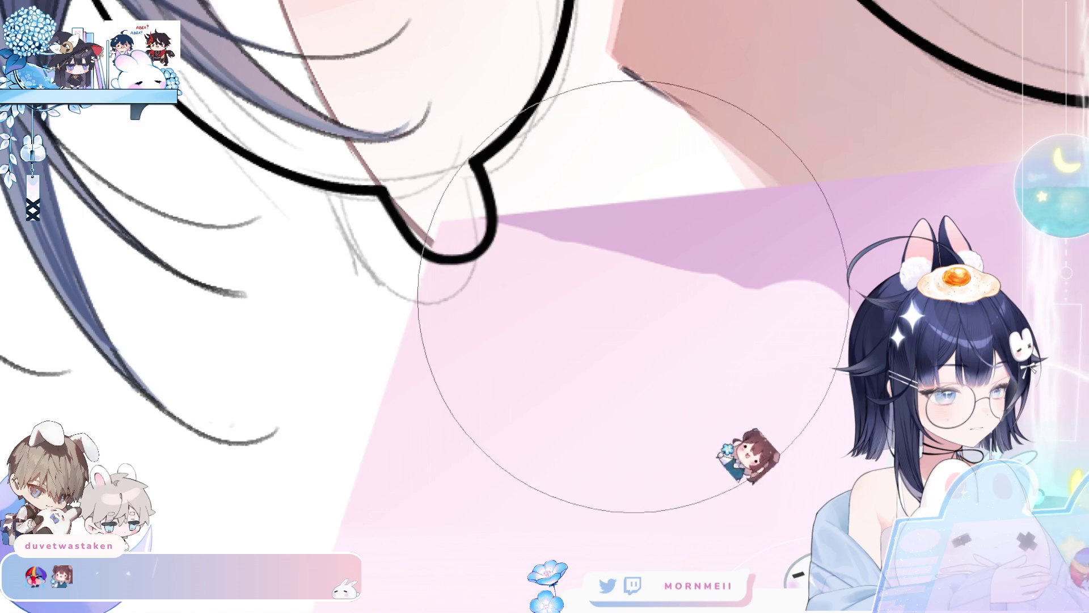
scroll(634, 296, "down", 10)
scroll(554, 216, "up", 8)
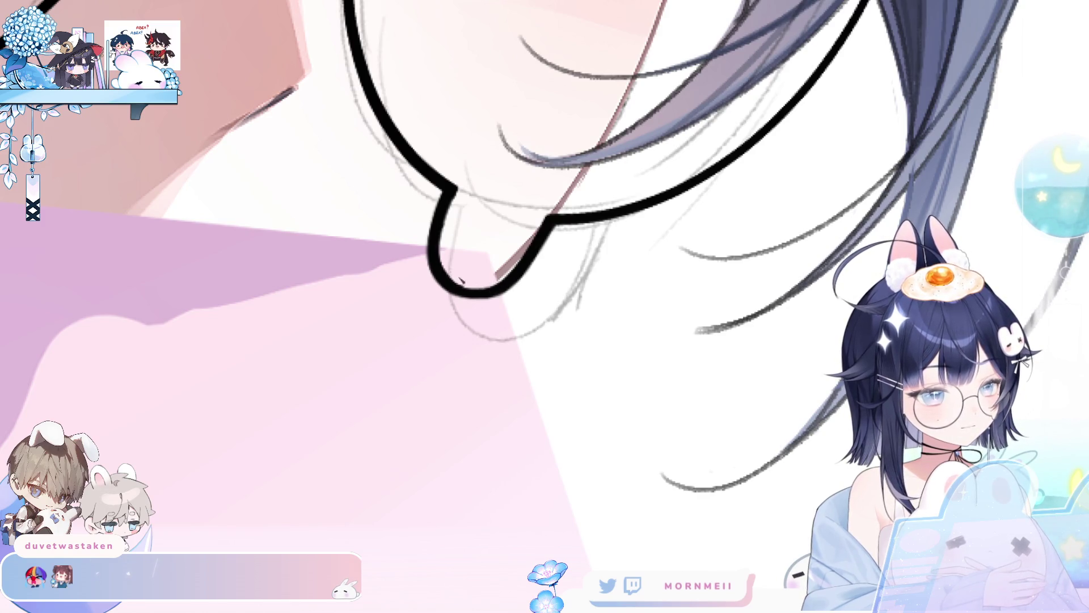
key("h")
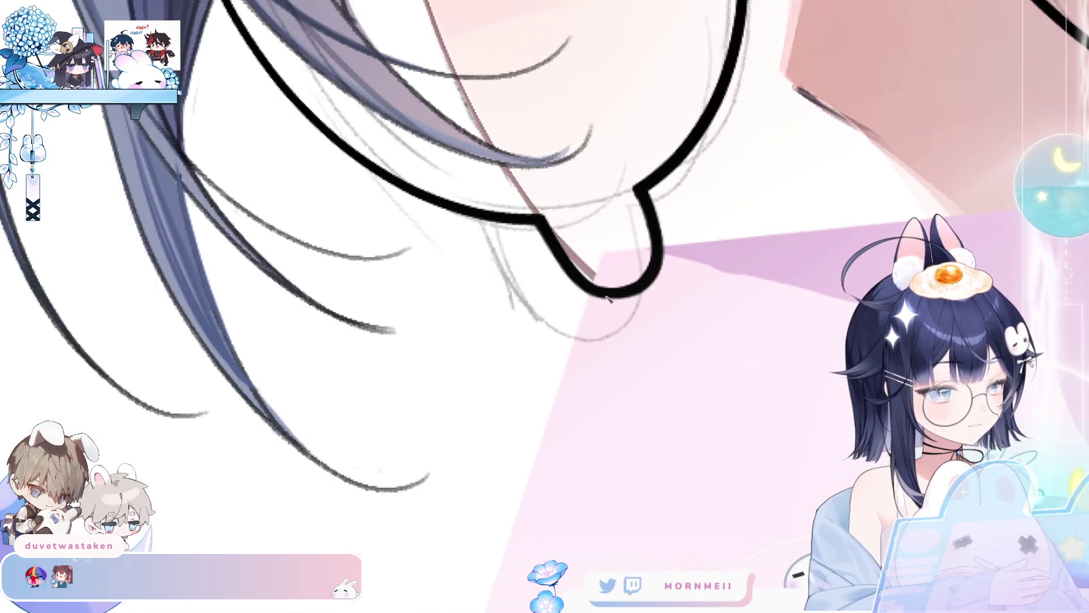
key("h")
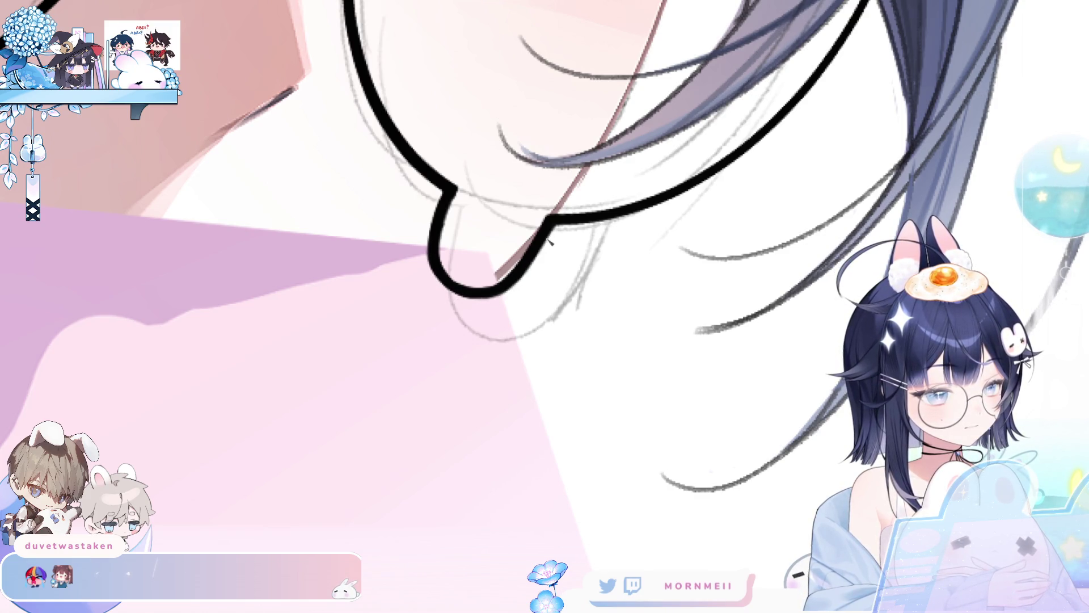
scroll(517, 299, "down", 5)
Step: Paint a thick bridge connecting the two round glasses lenses
key("h")
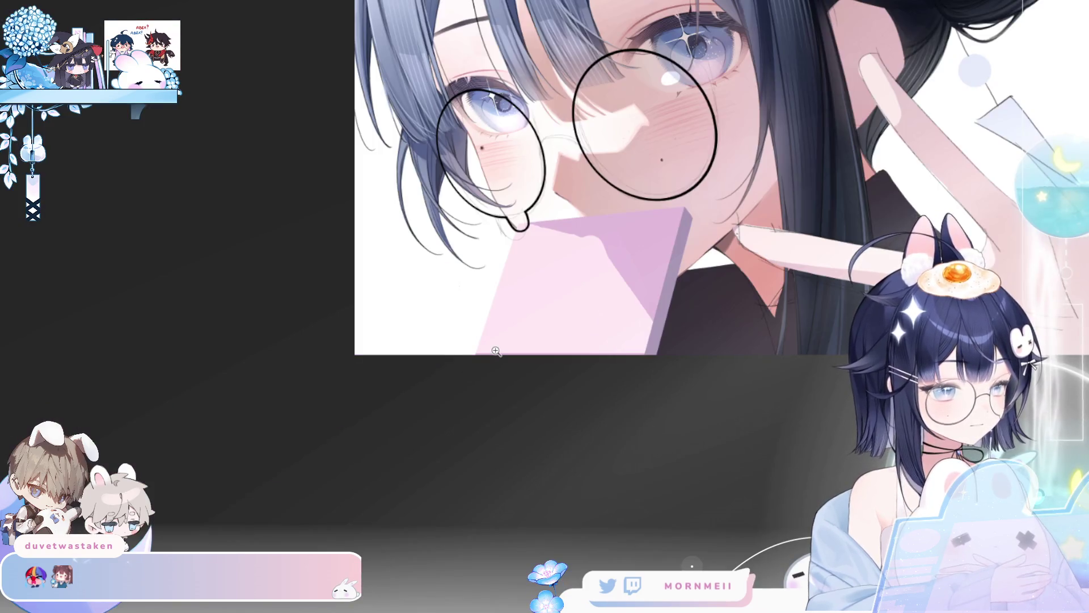
key("h")
scroll(562, 163, "up", 4)
key("h")
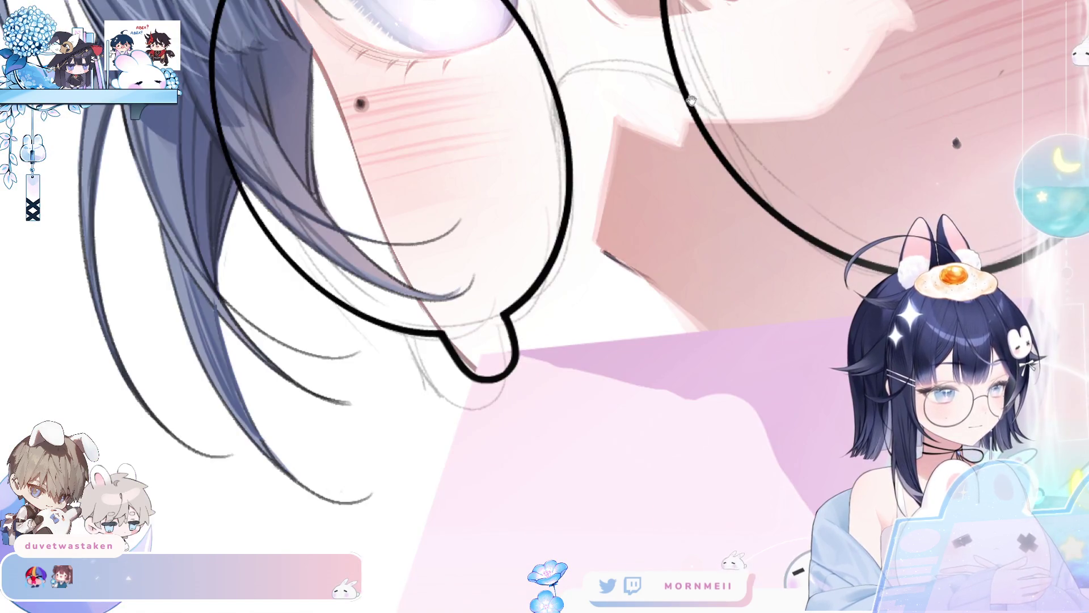
scroll(415, 244, "up", 2)
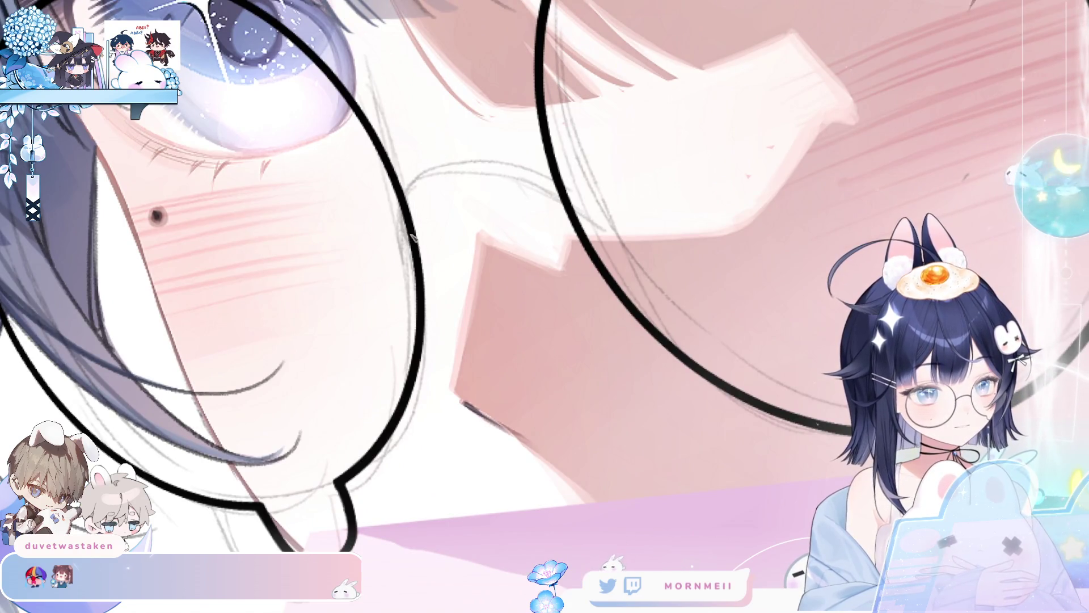
left_click_drag(406, 196, 568, 210)
Step: Draw a long straight guide line diagonally across both lenses
key("h")
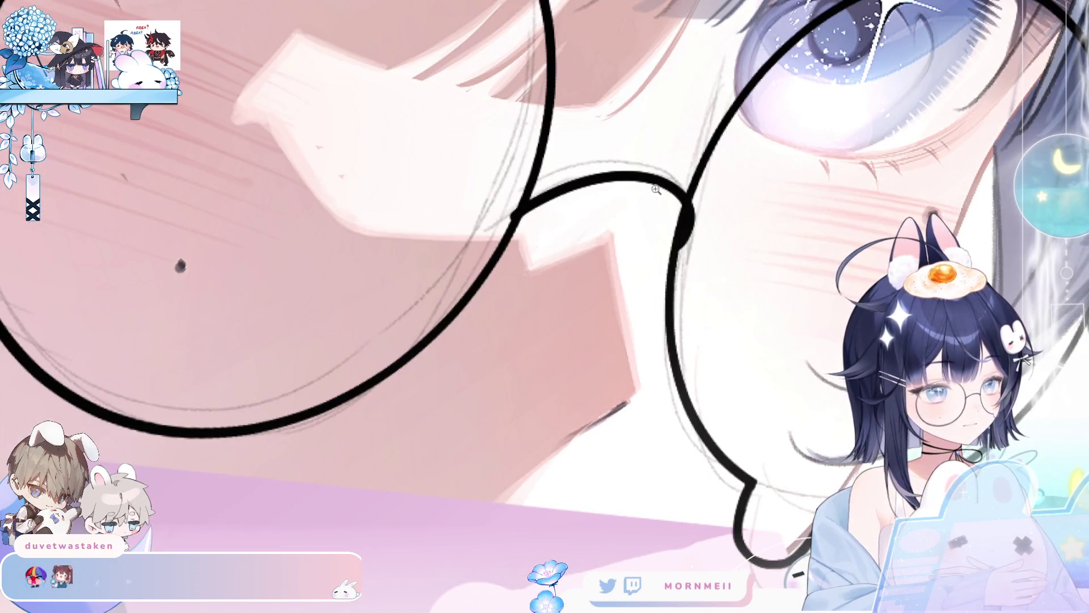
key("ctrl+0")
key("h")
key("h")
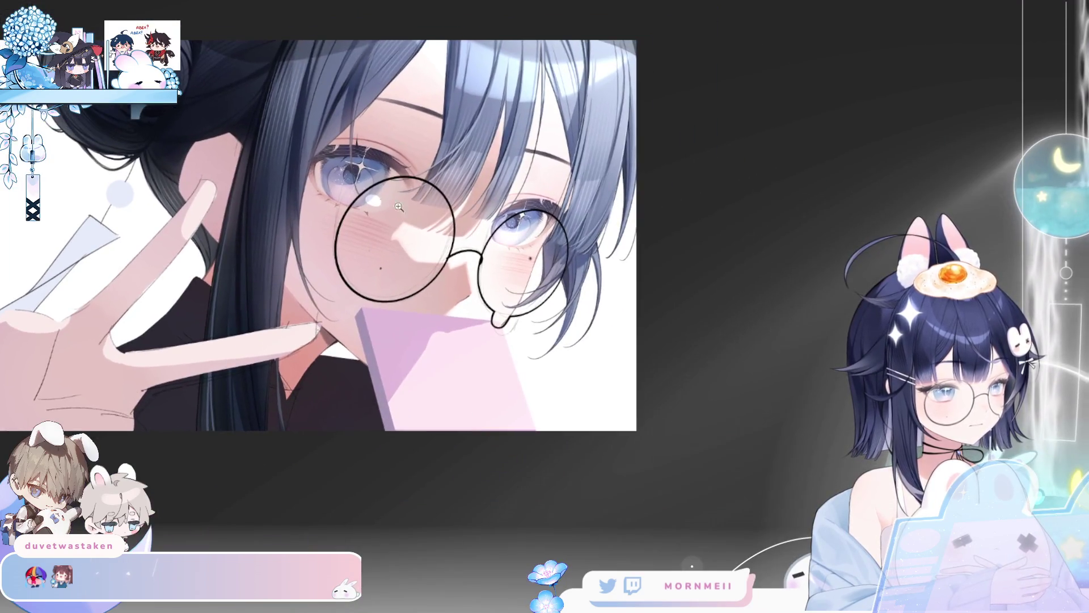
key("h")
scroll(399, 207, "up", 3)
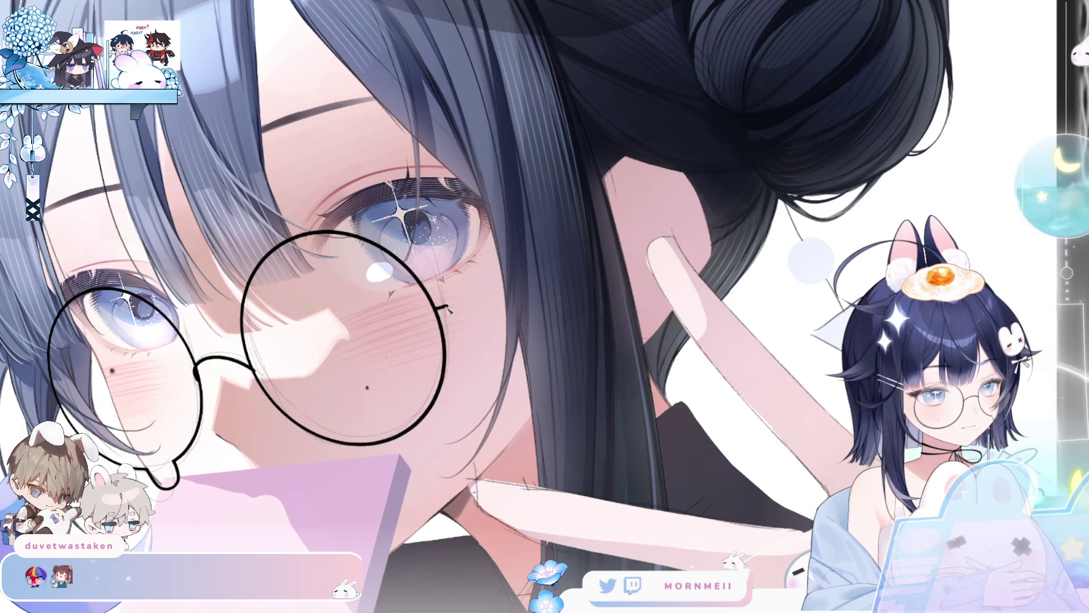
left_click_drag(449, 311, 568, 277)
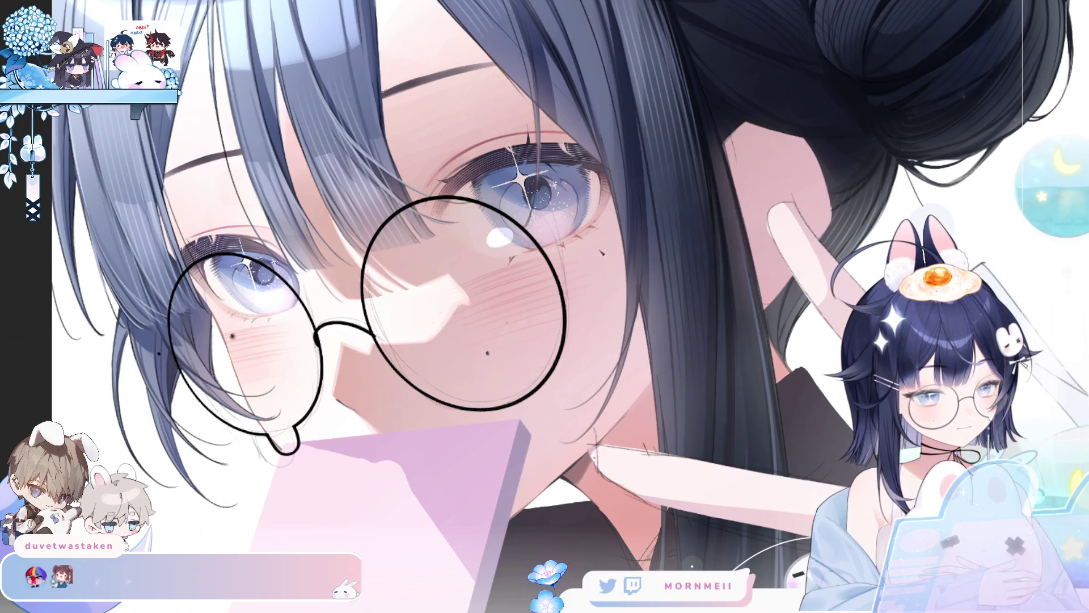
mouse_move(165, 366)
left_mouse_down()
mouse_move(593, 264)
mouse_move(553, 284)
mouse_move(586, 299)
mouse_move(578, 265)
mouse_move(574, 274)
left_mouse_up()
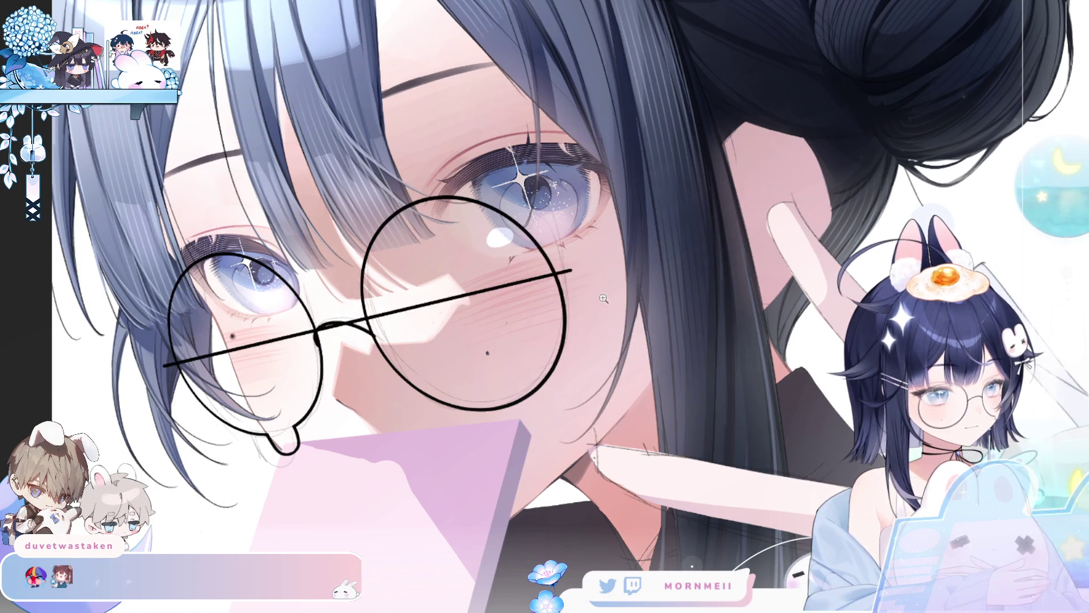
Step: Erase the straight guide line across the glasses with a large eraser
scroll(603, 298, "down", 2)
key("h")
key("h")
scroll(520, 317, "up", 2)
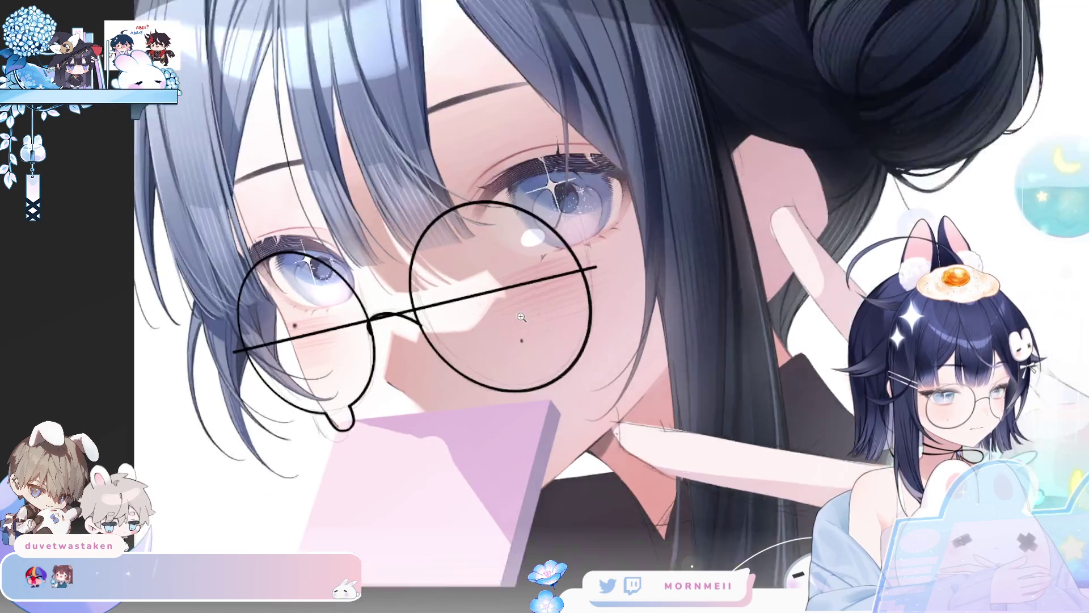
scroll(521, 317, "up", 1)
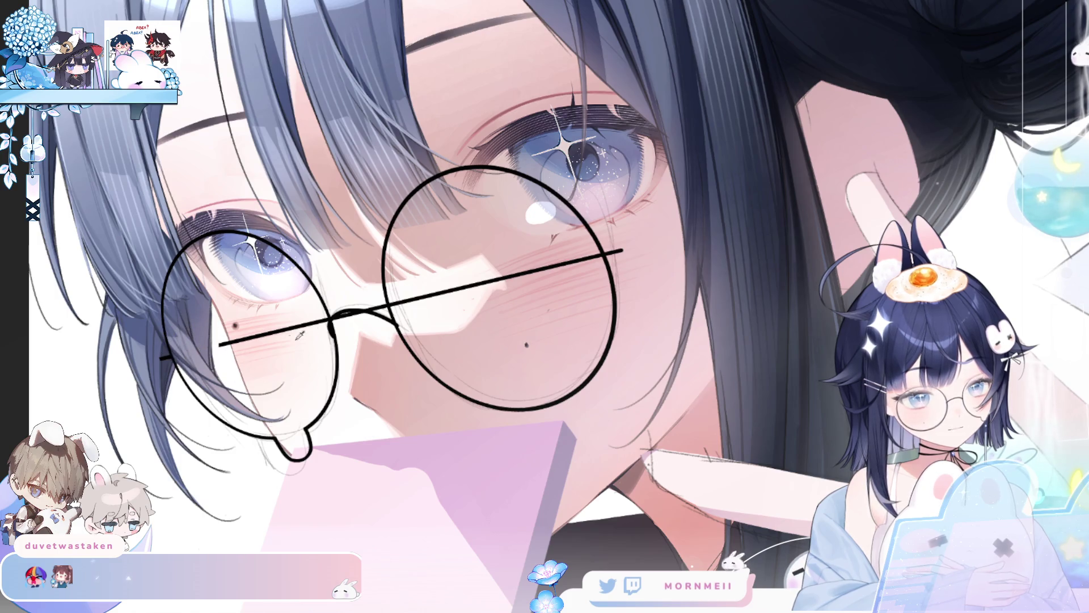
left_click_drag(221, 341, 526, 277)
key("h")
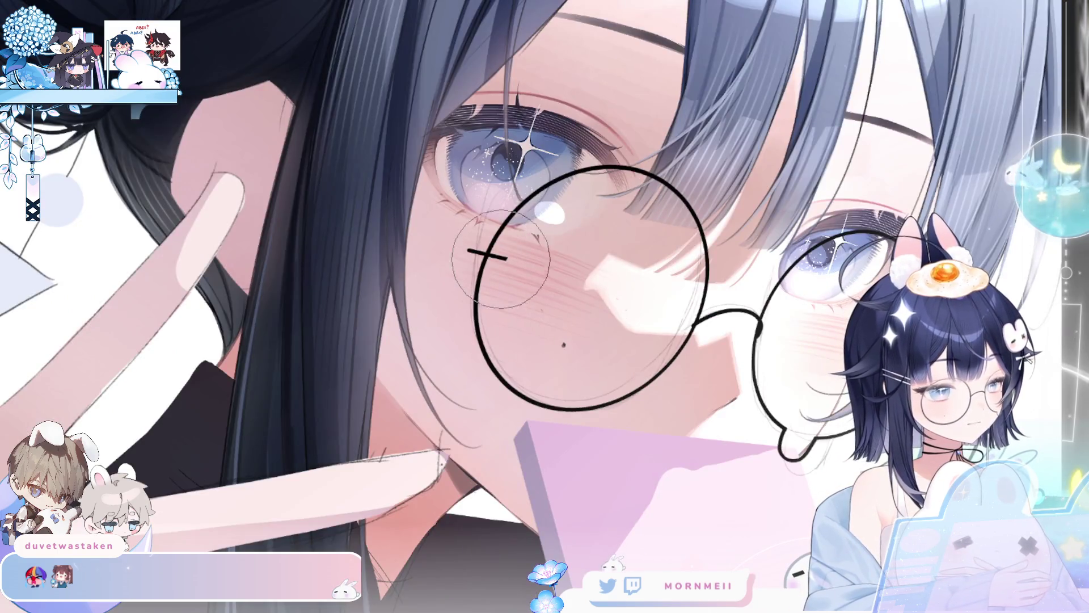
key("h")
Step: Draw straight temple arms from each lens back into the hair
left_click_drag(560, 305, 325, 385)
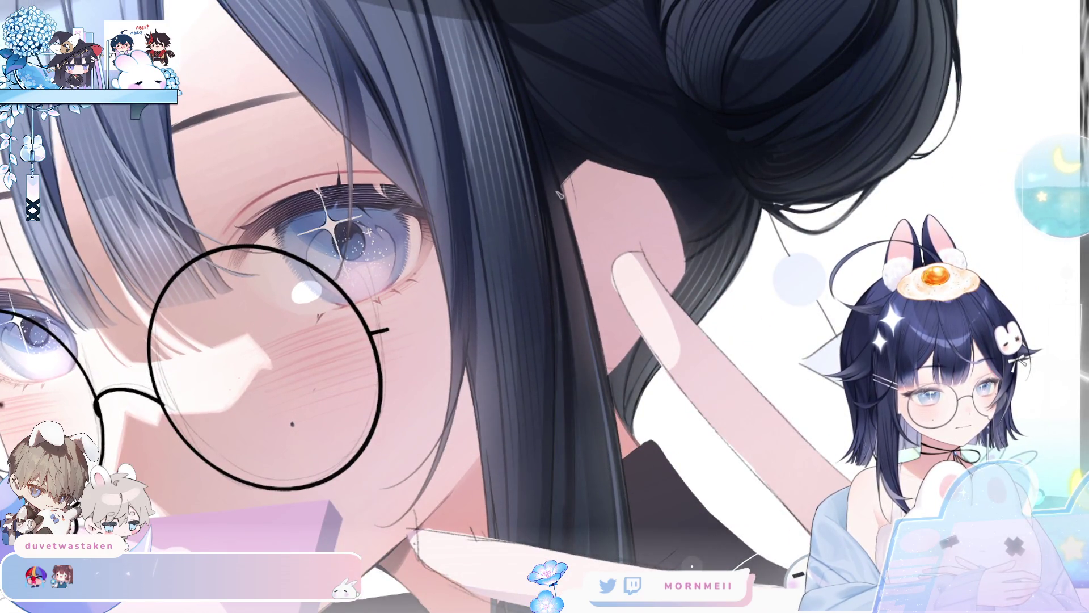
mouse_move(386, 331)
left_mouse_down()
mouse_move(594, 165)
mouse_move(590, 154)
left_mouse_up()
key("h")
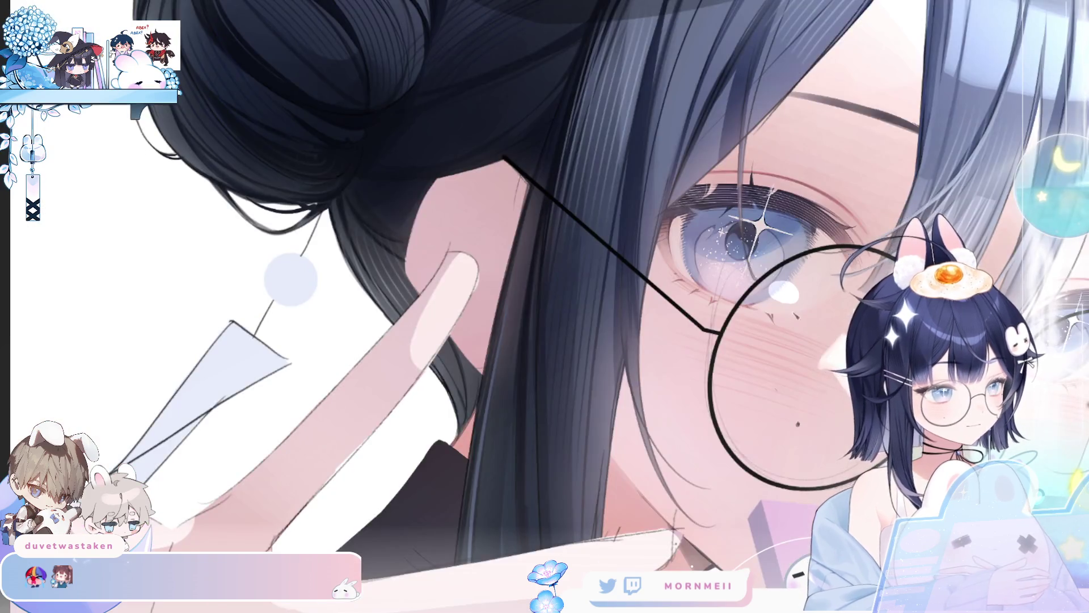
key("h")
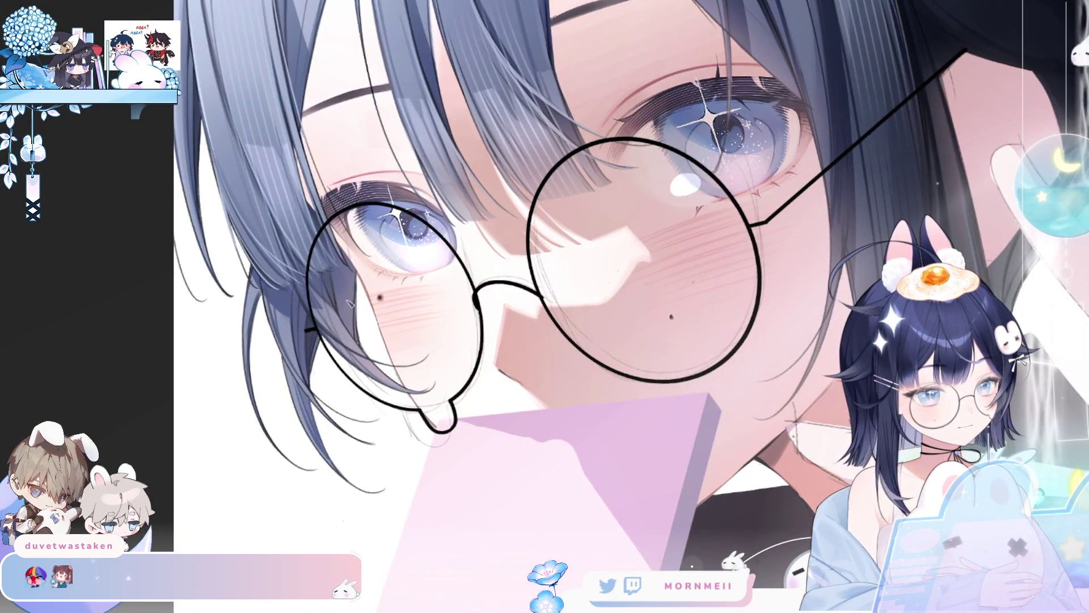
left_click_drag(307, 330, 367, 284)
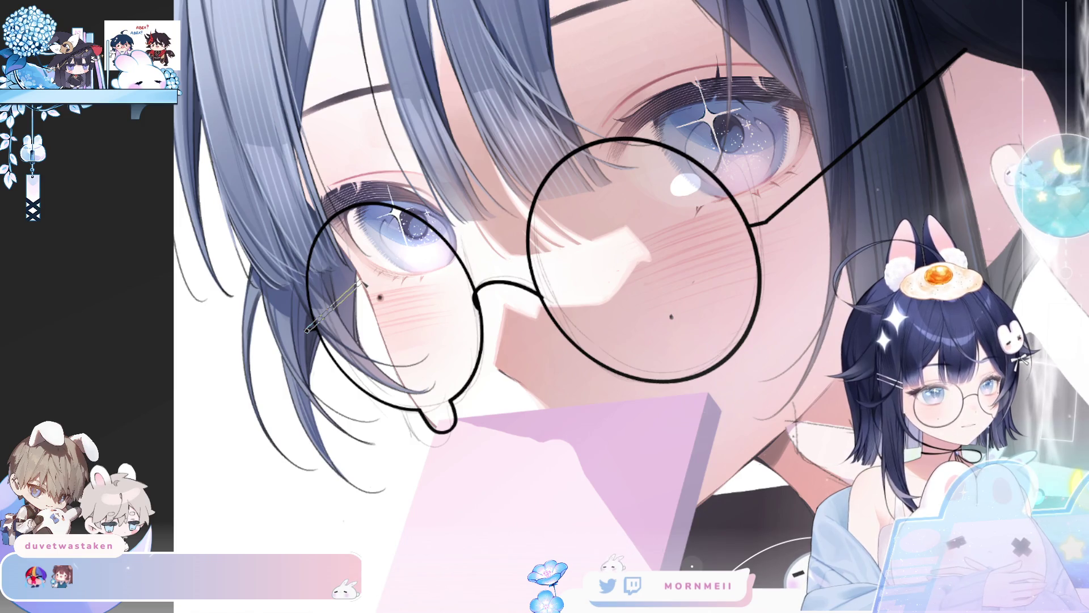
key("h")
key("ctrl+0")
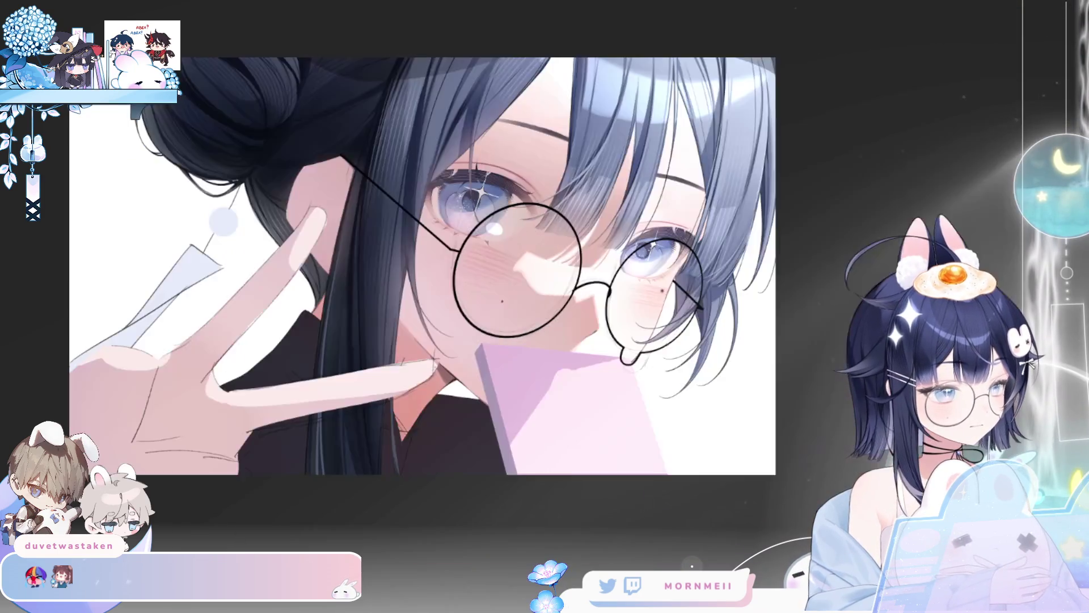
Step: Cancel the pending transform, centre the glasses on screen, and start a fresh Free Transform (Ctrl+T) on them
key("h")
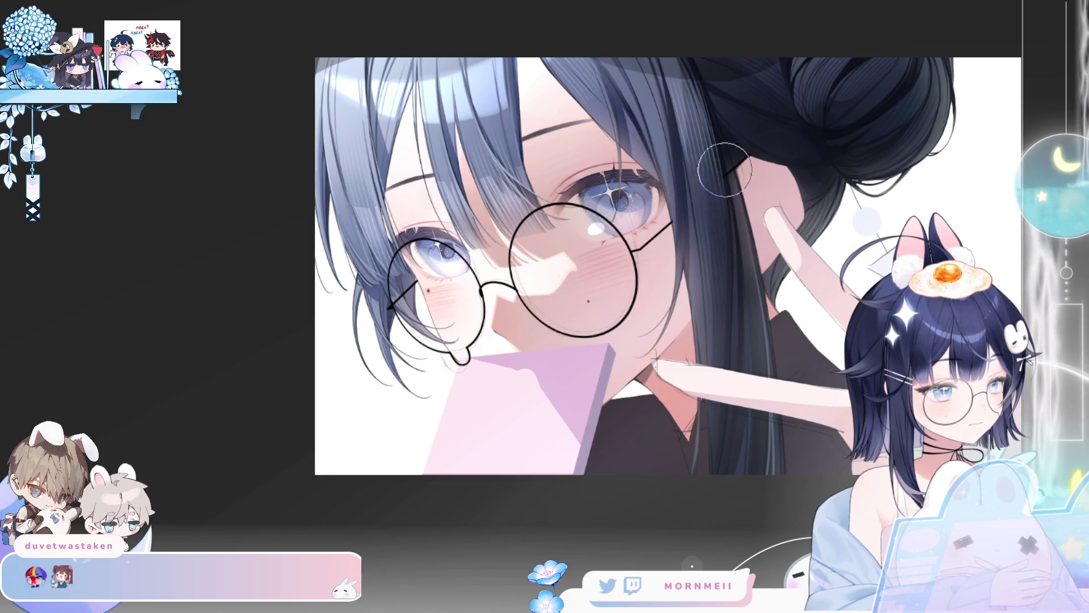
key("h")
scroll(830, 245, "down", 3)
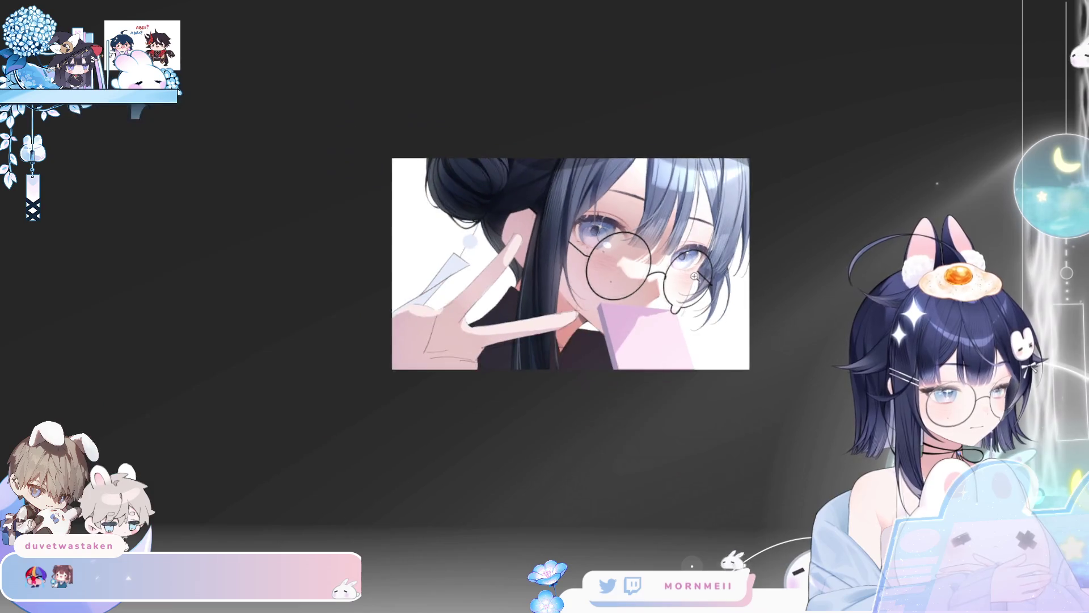
key("h")
key("h")
scroll(802, 291, "up", 3)
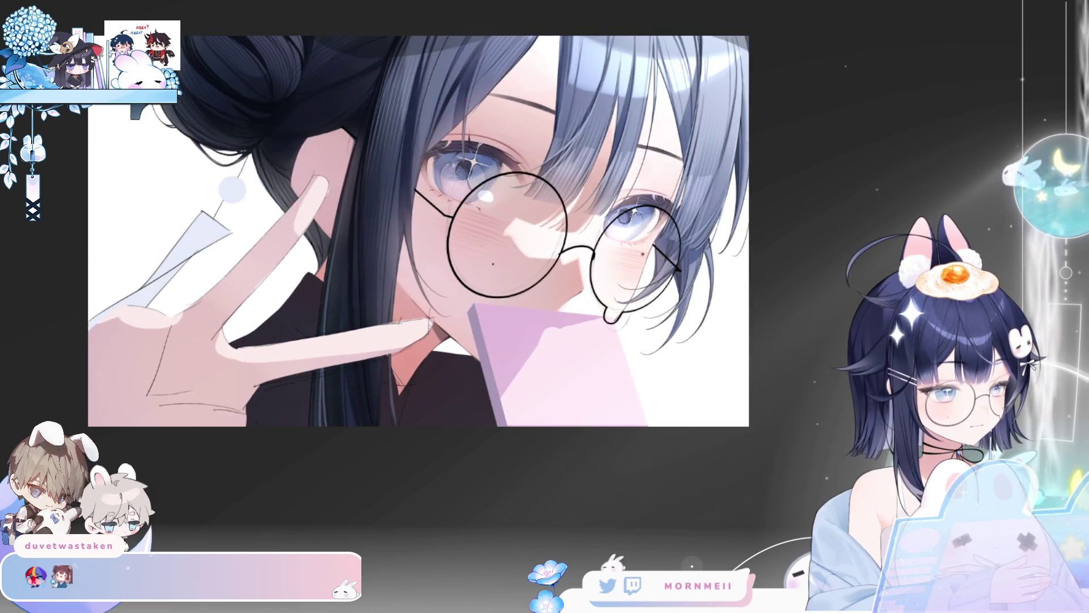
key("h")
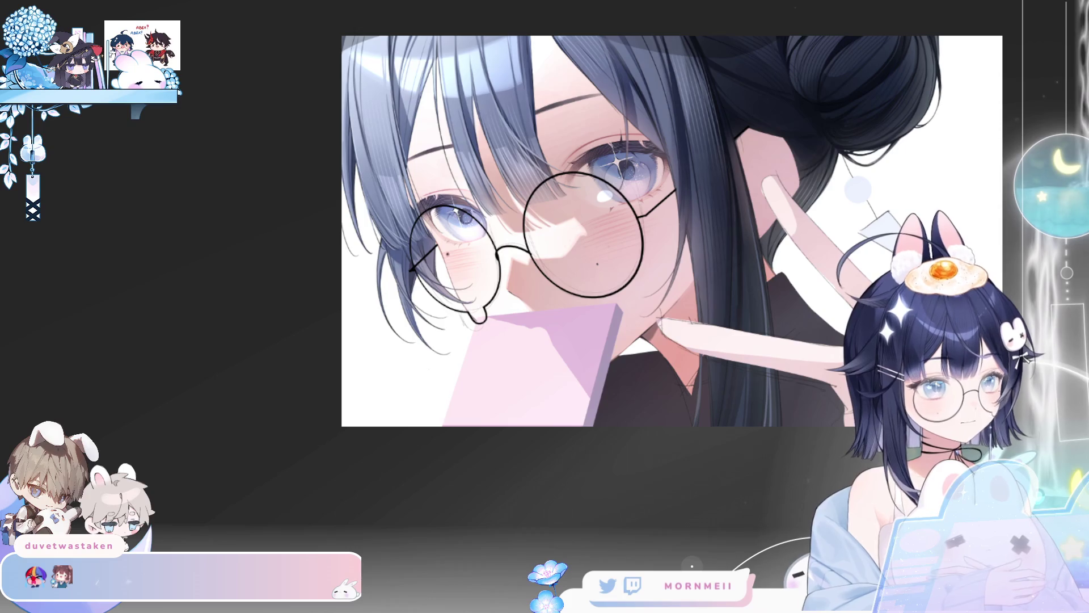
key("ctrl+t")
key("Return")
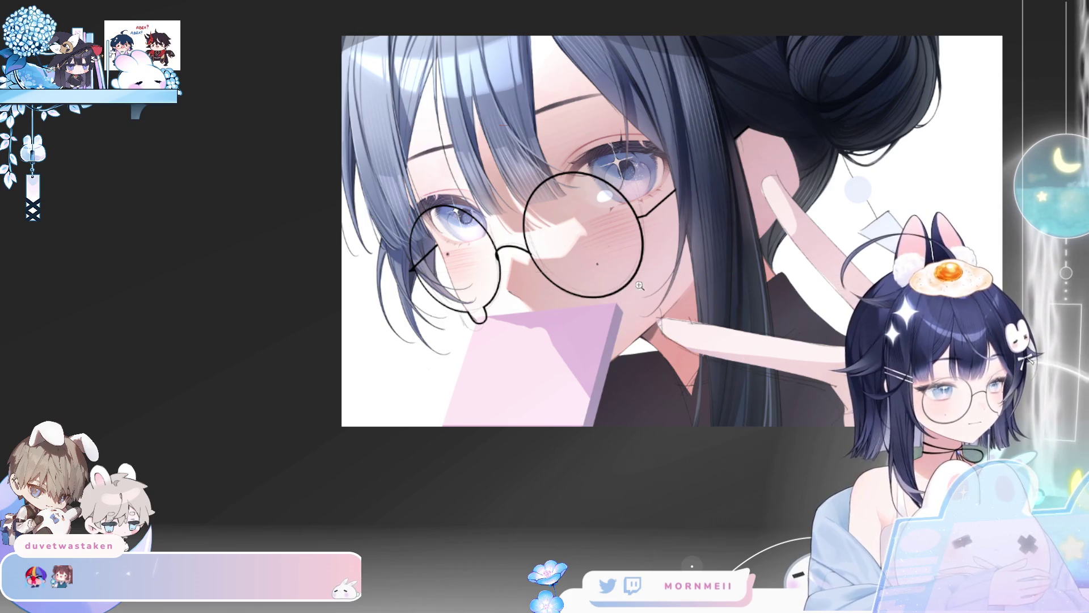
left_click_drag(830, 219, 662, 228)
key("ctrl+t")
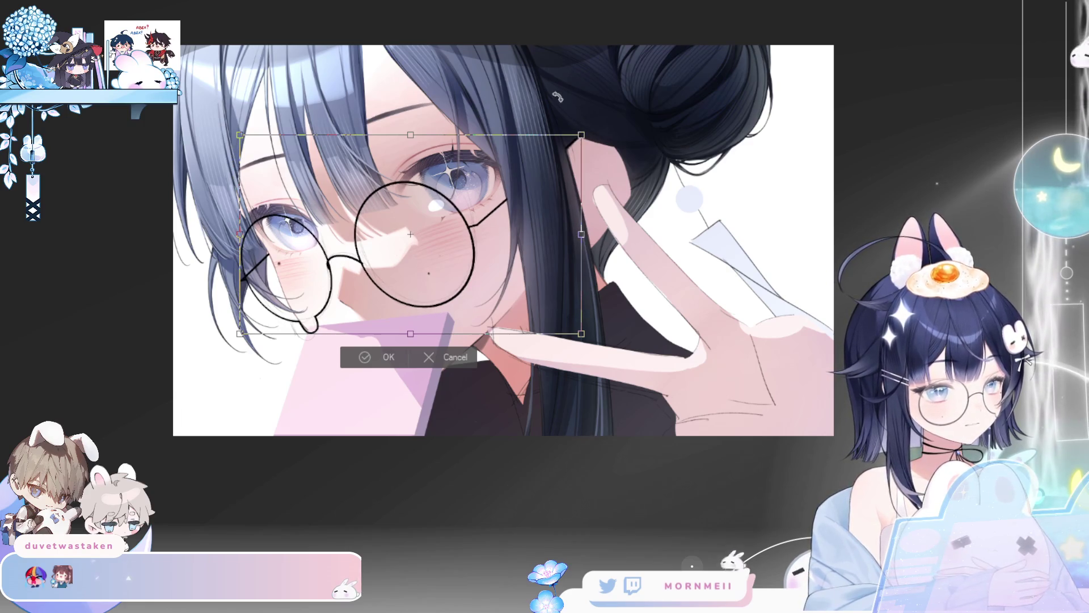
Step: Stretch the glasses slightly wider horizontally and apply the transform
mouse_move(582, 233)
left_mouse_down()
mouse_move(612, 234)
mouse_move(561, 256)
mouse_move(625, 228)
mouse_move(621, 239)
left_mouse_up()
left_click(398, 360)
key("ctrl+minus")
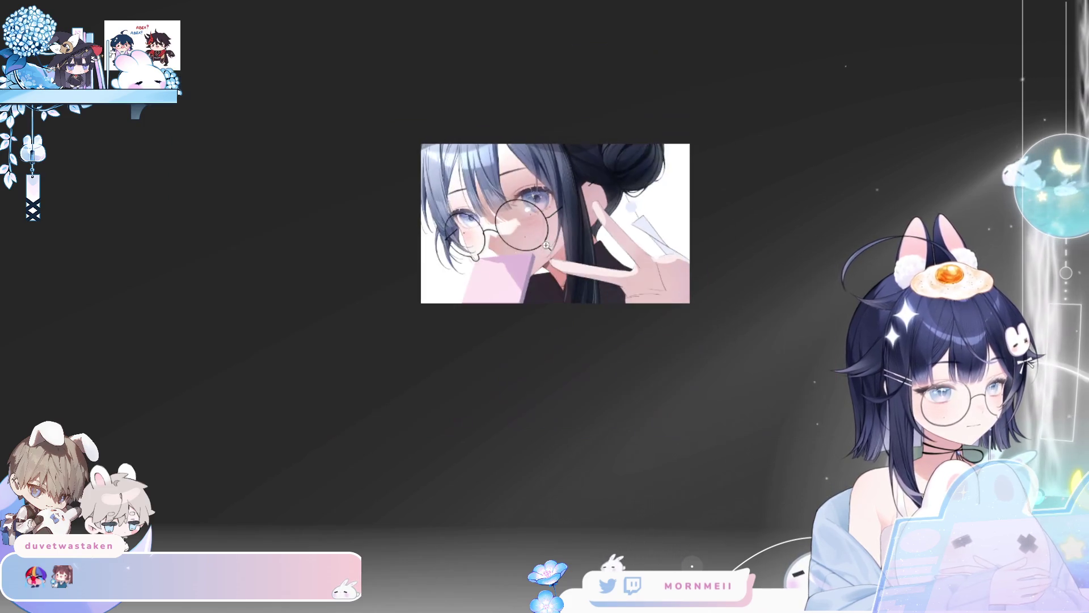
key("h")
Step: Compare the stretched glasses in mirrored and zoomed views
key("h")
left_click(560, 218)
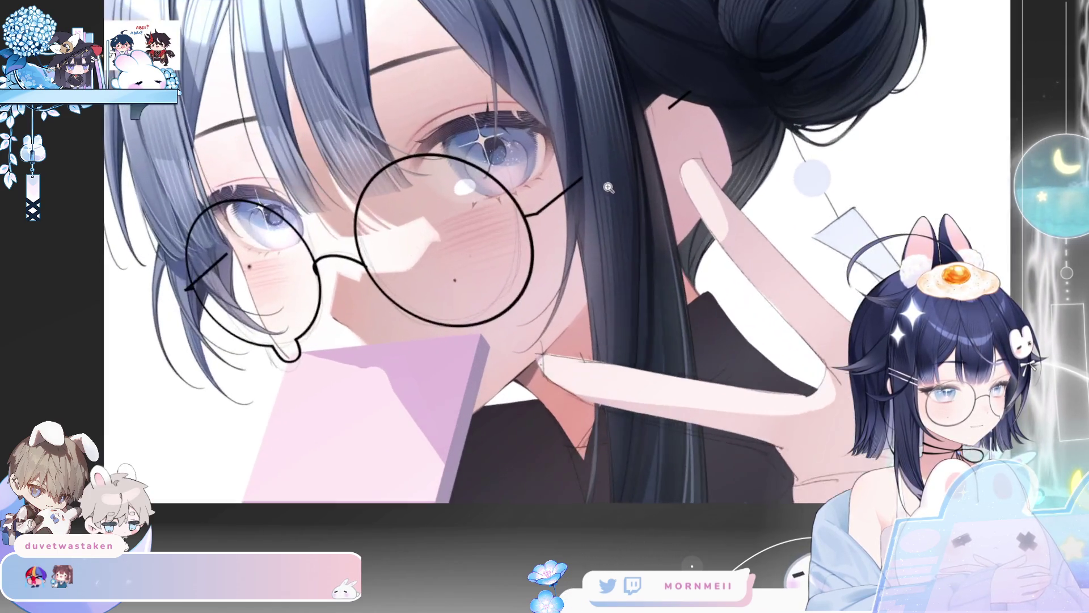
key("ctrl+minus")
key("h")
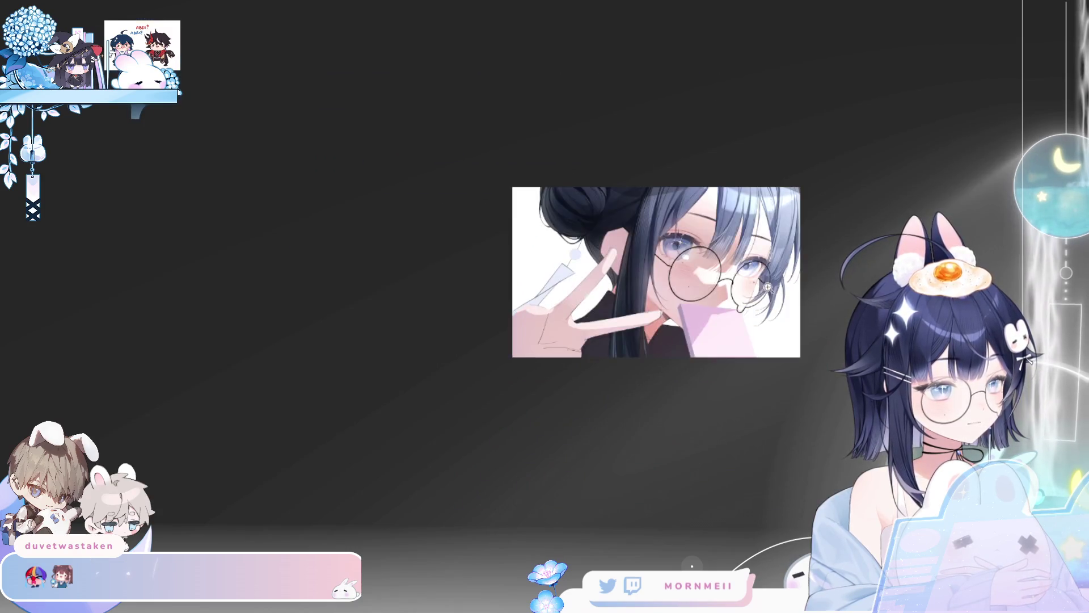
key("ctrl+plus")
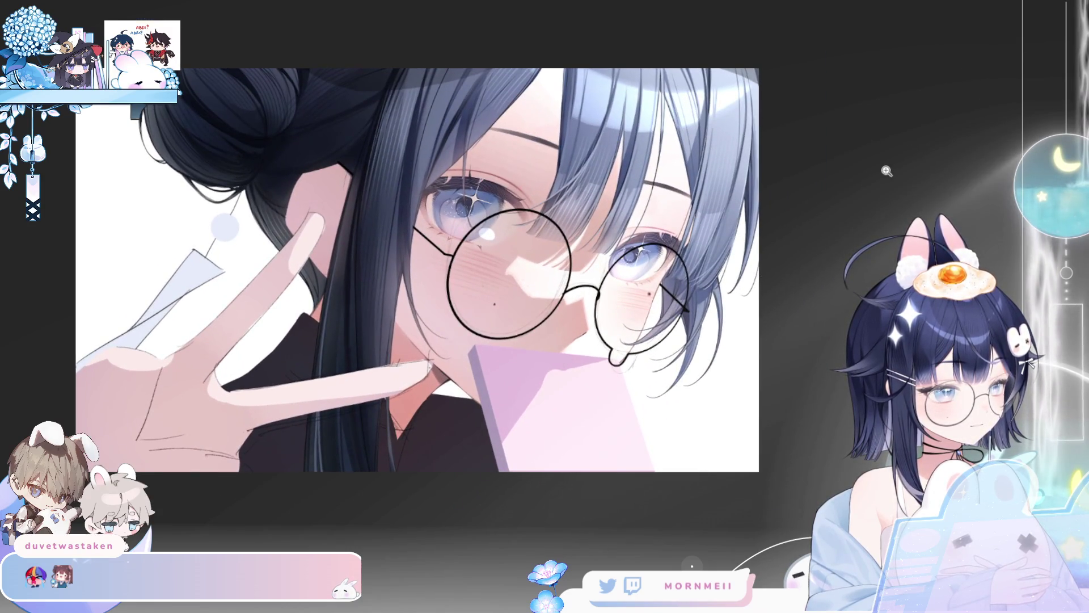
key("h")
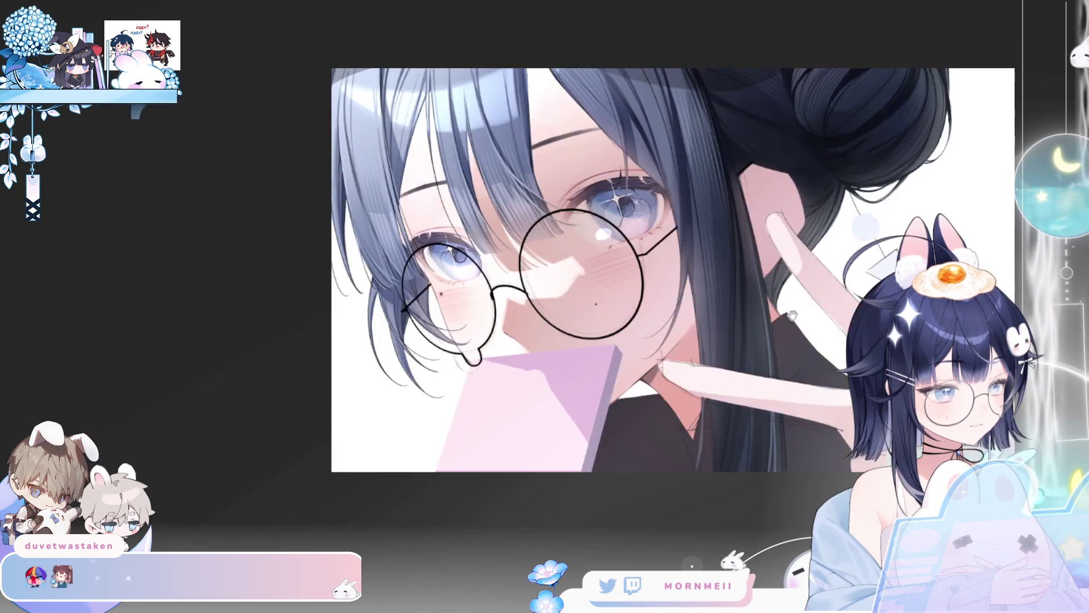
key("ctrl+t")
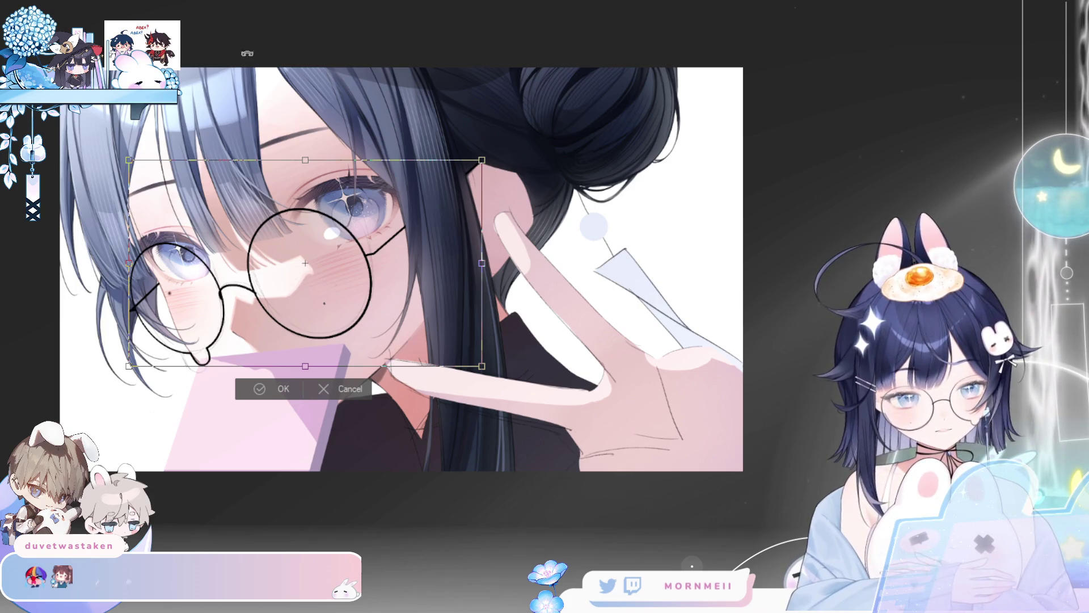
Step: Try widening the glasses further, then discard that change
mouse_move(483, 262)
left_mouse_down()
mouse_move(518, 262)
mouse_move(457, 285)
left_mouse_up()
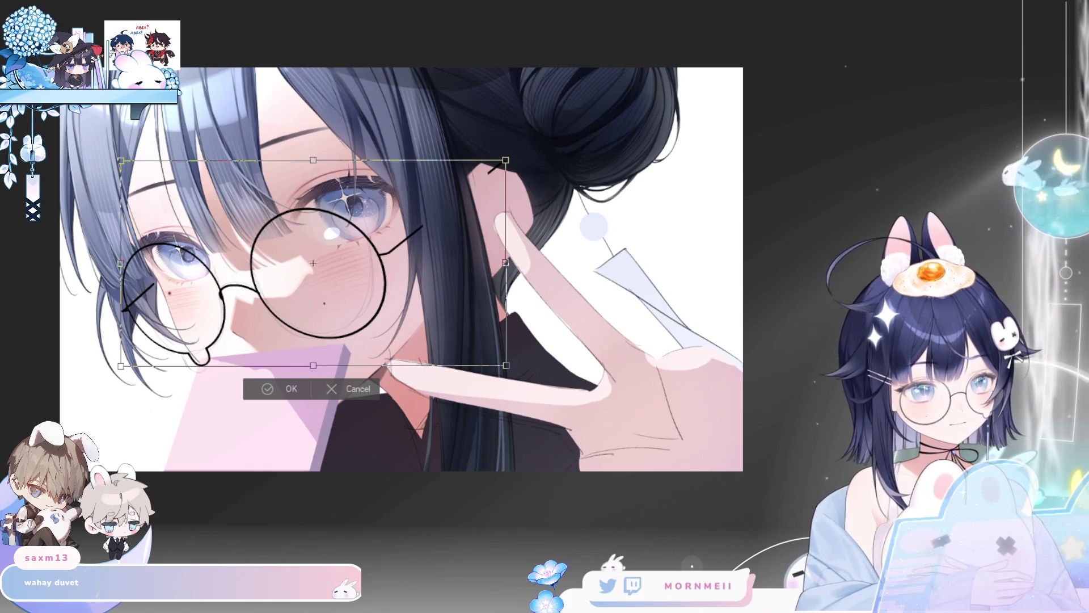
left_click(357, 387)
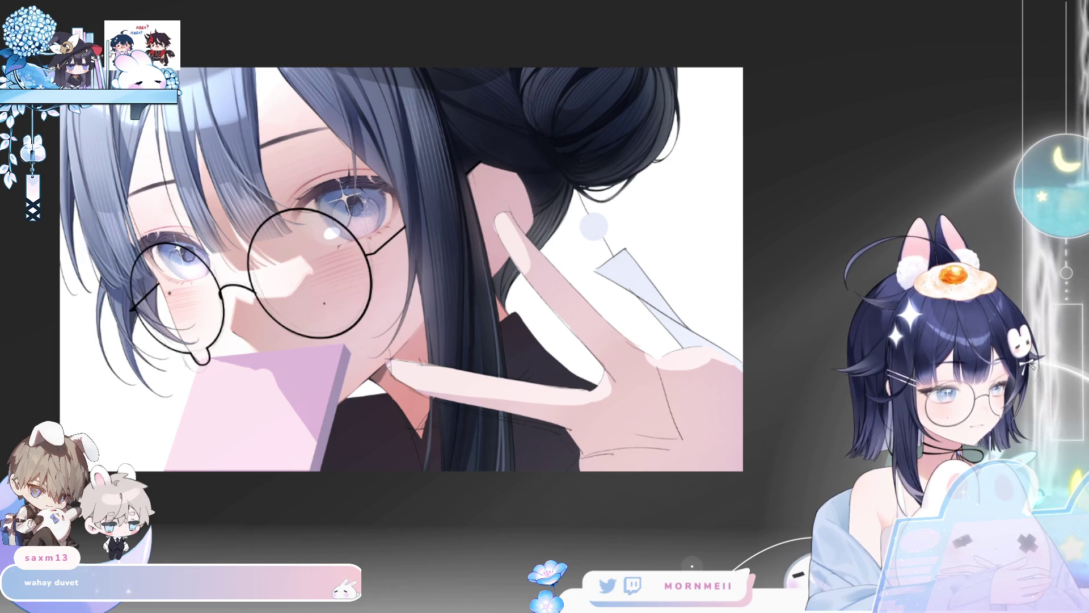
key("ctrl+z")
key("ctrl+y")
Step: Skew the glasses' right side into perspective and apply it
key("ctrl+t")
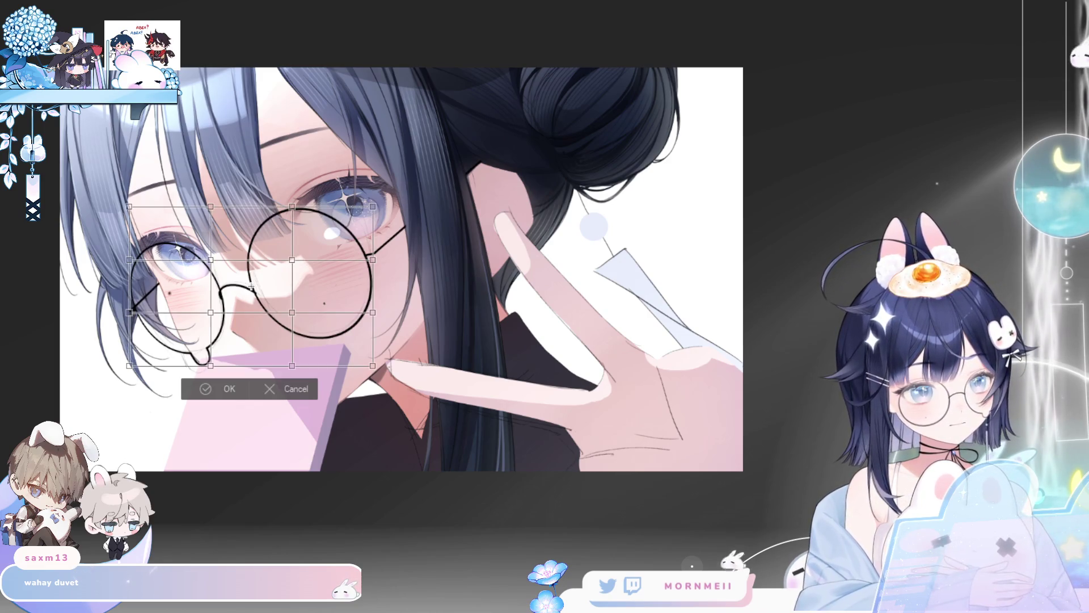
key("Escape")
key("ctrl+t")
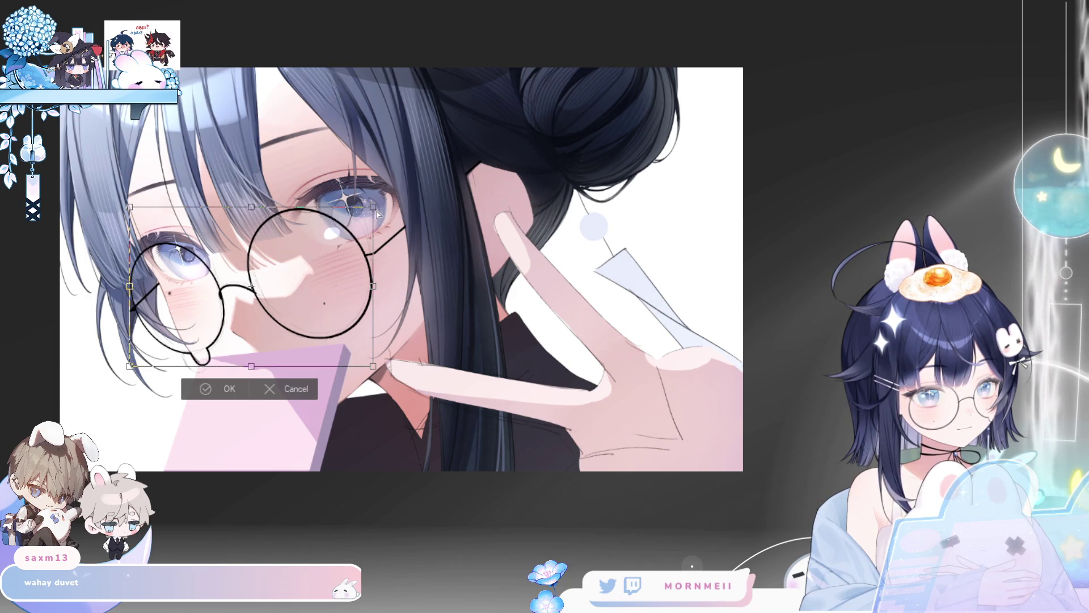
left_click_drag(377, 213, 378, 216)
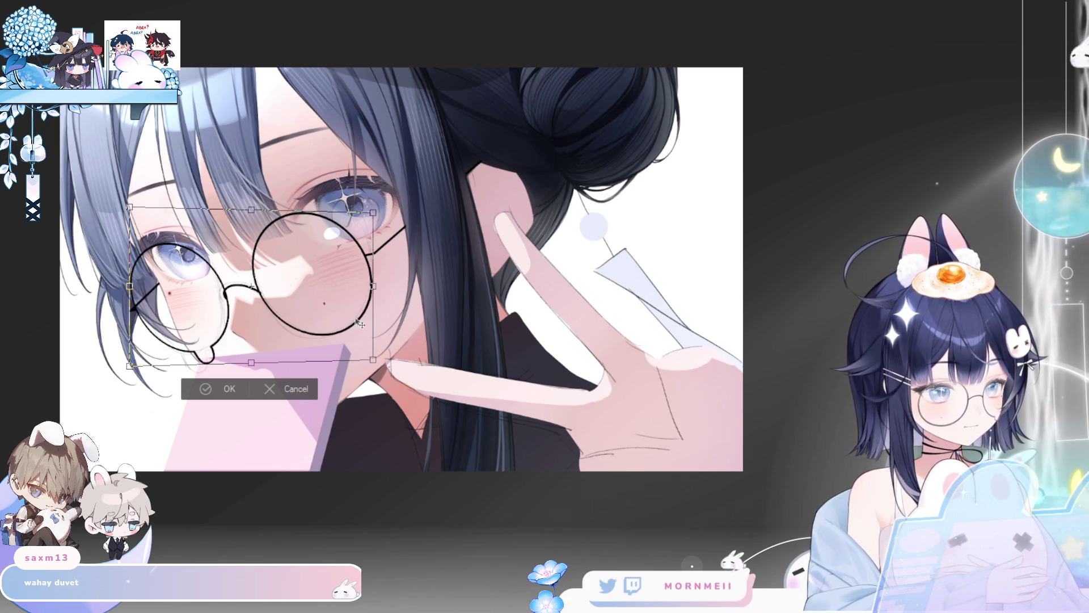
left_click(224, 389)
key("ctrl+minus")
Step: Scale the glasses up, nudge them into place, and apply the transform
key("h")
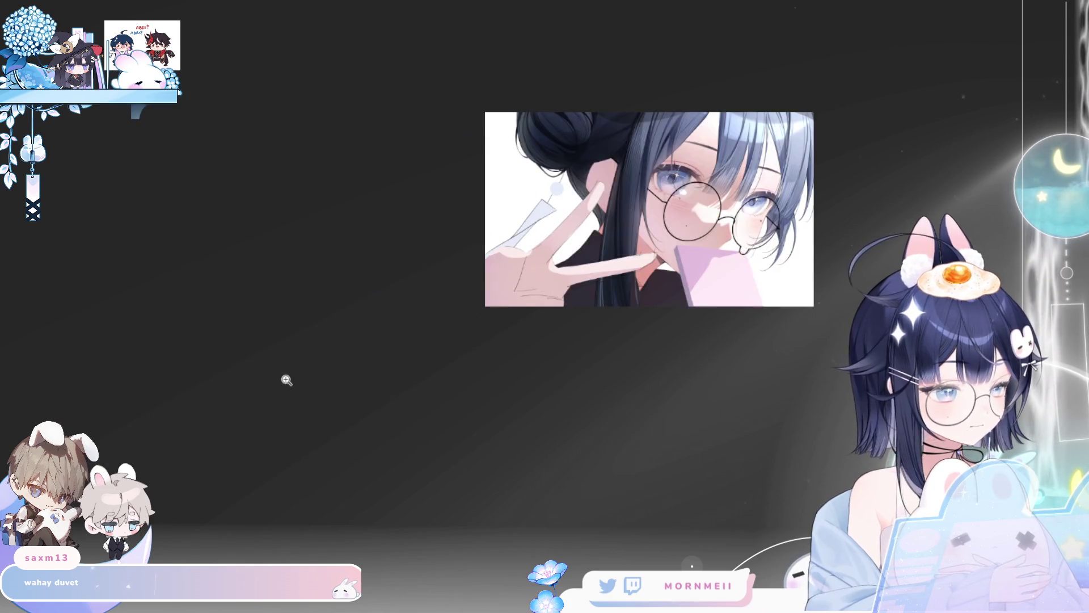
key("h")
left_click(544, 244)
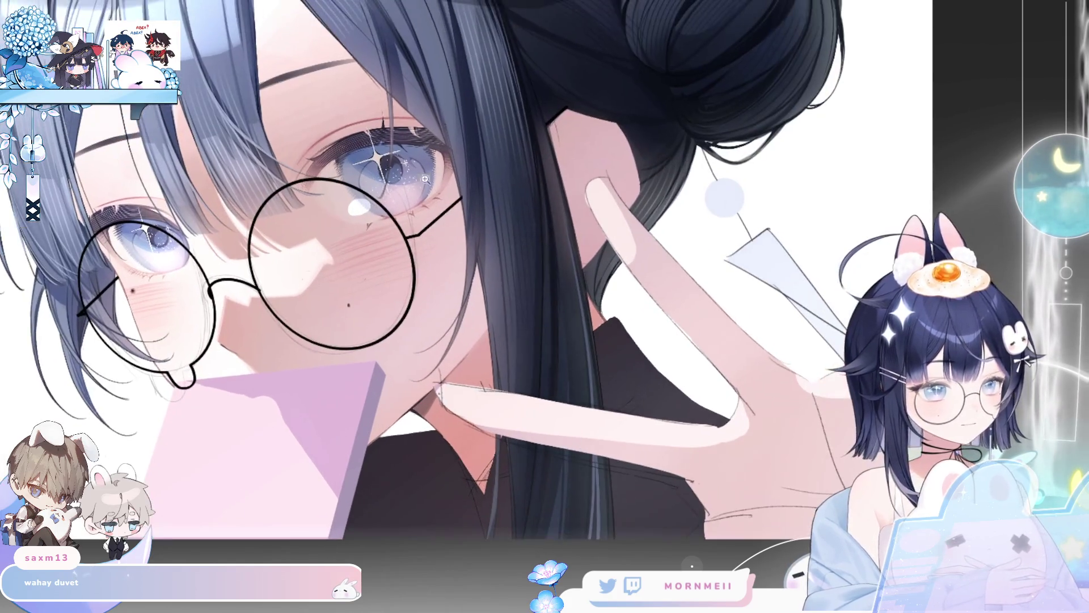
key("ctrl+t")
mouse_move(417, 282)
left_mouse_down()
mouse_move(439, 282)
mouse_move(404, 302)
left_mouse_up()
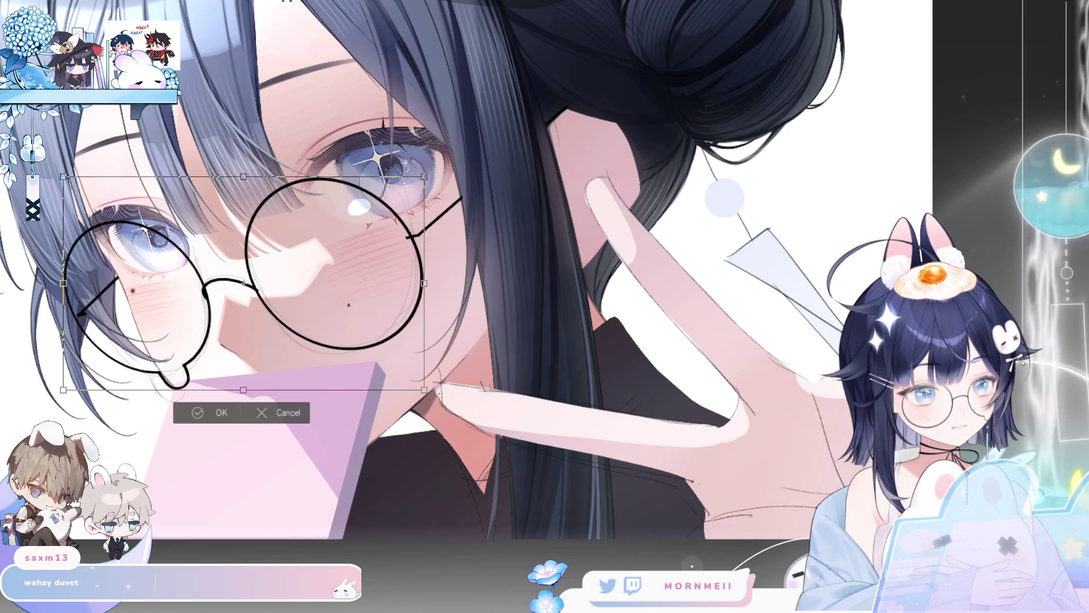
left_click_drag(425, 177, 446, 164)
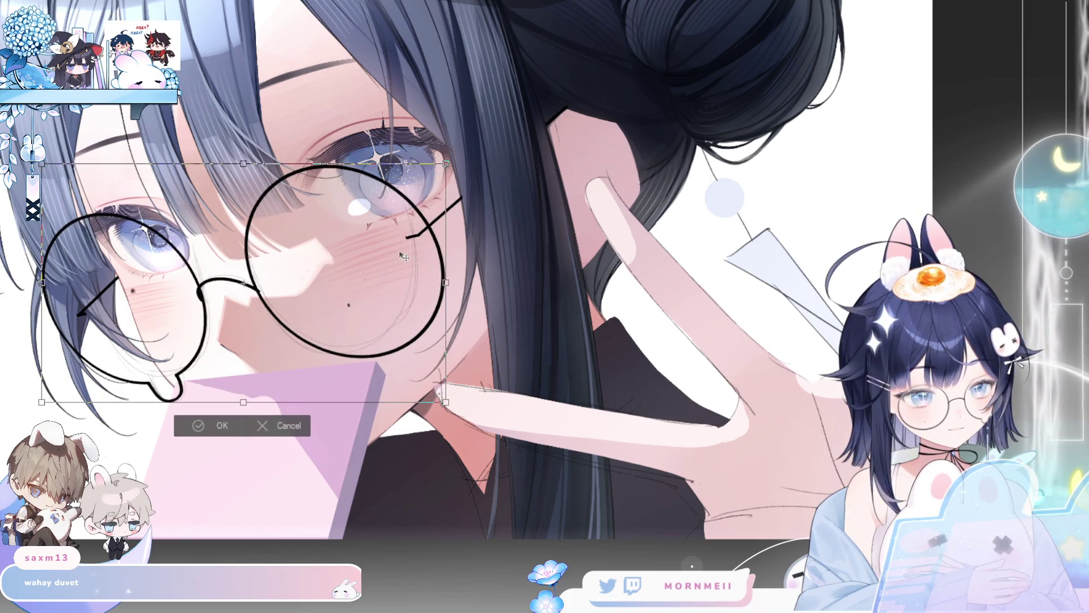
left_click_drag(400, 252, 403, 252)
left_click(213, 430)
key("ctrl+minus")
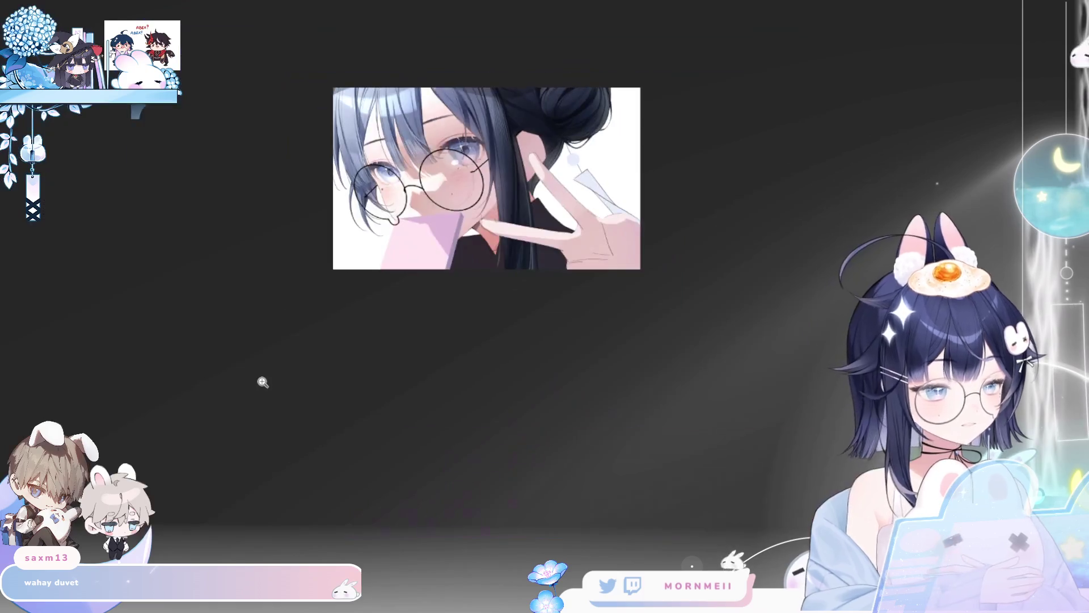
Step: Enlarge the glasses slightly more and apply
key("h")
key("h")
key("ctrl+0")
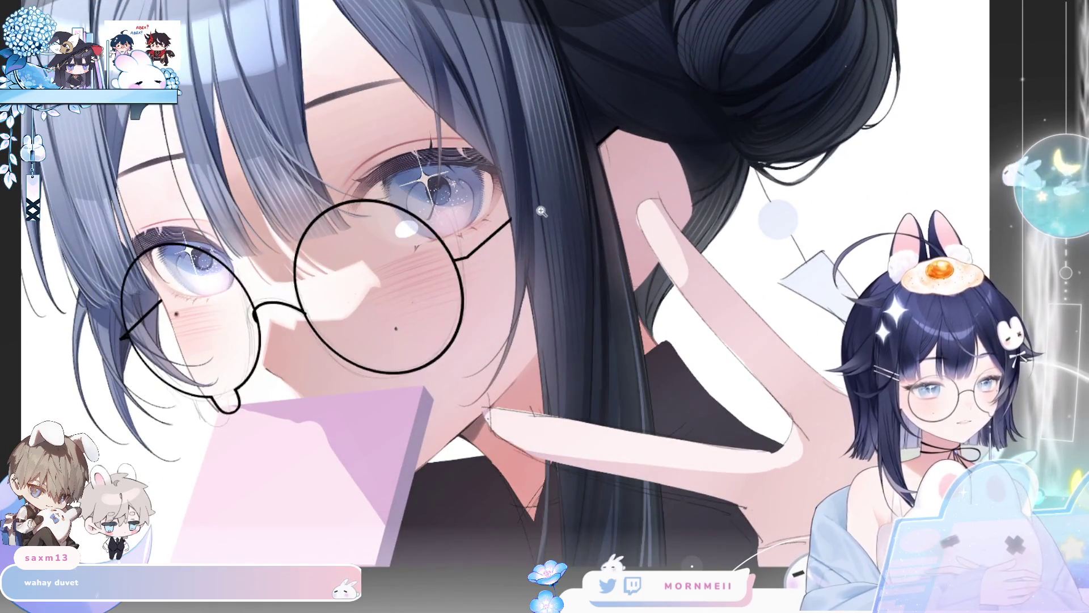
key("ctrl+t")
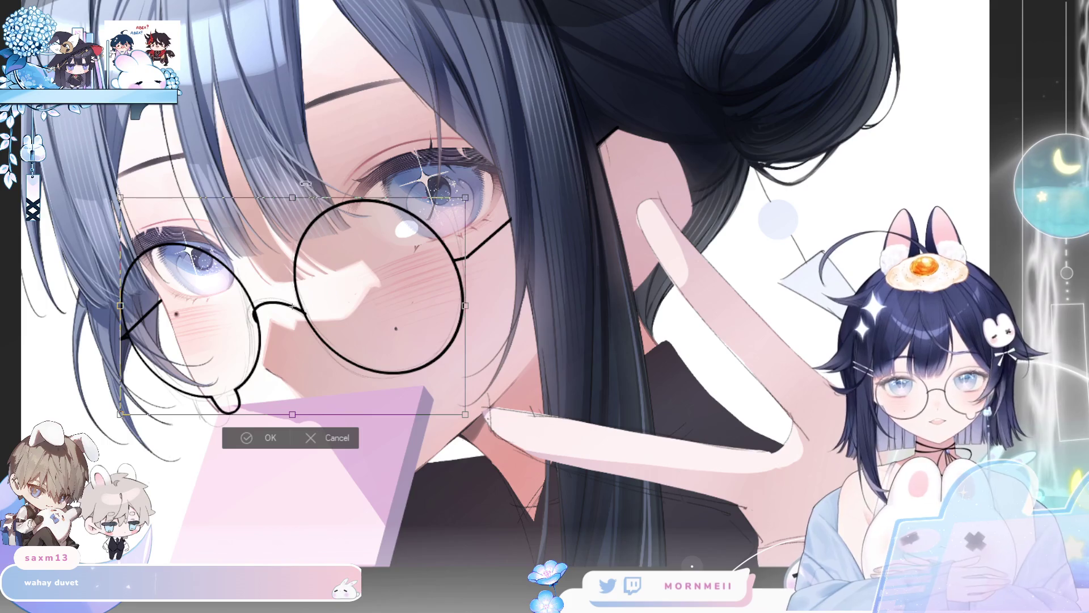
left_click_drag(465, 414, 478, 423)
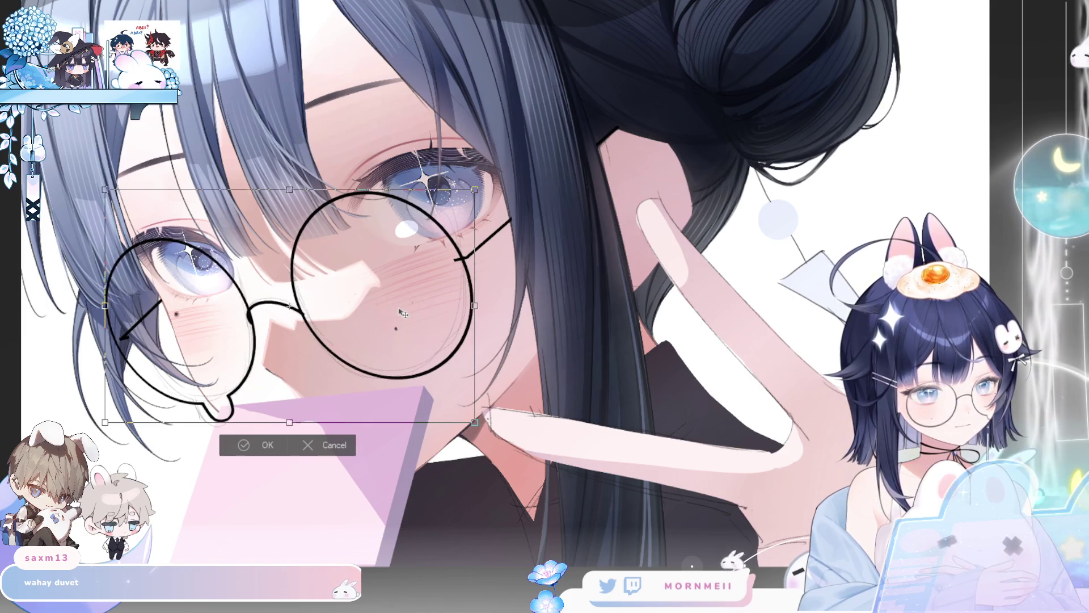
left_click(259, 443)
key("ctrl+0")
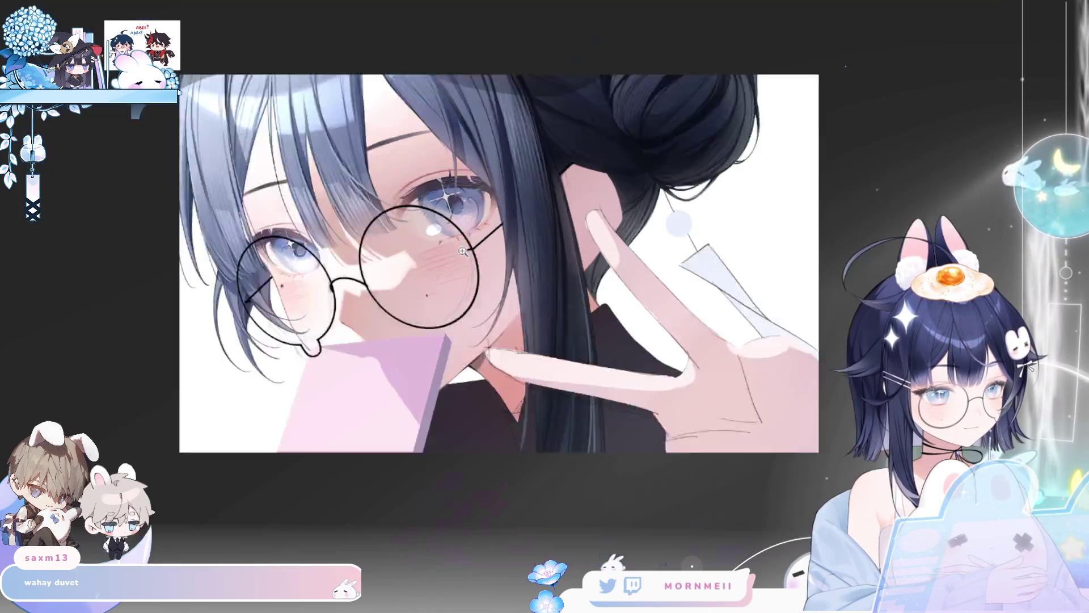
Step: Tilt the glasses by raising their right side, checking it in the mirrored view
key("h")
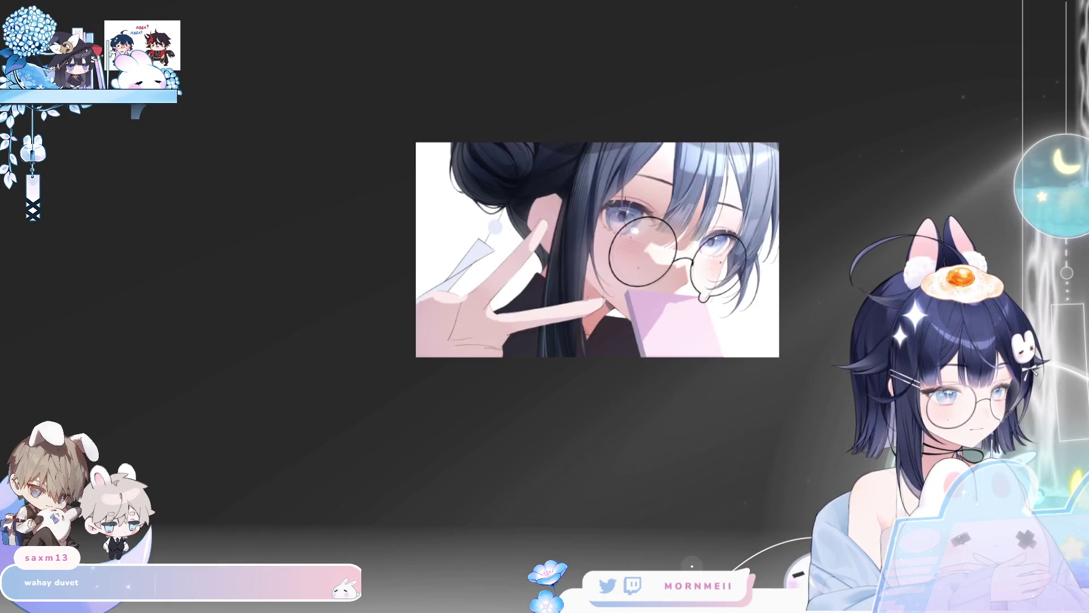
key("h")
key("h")
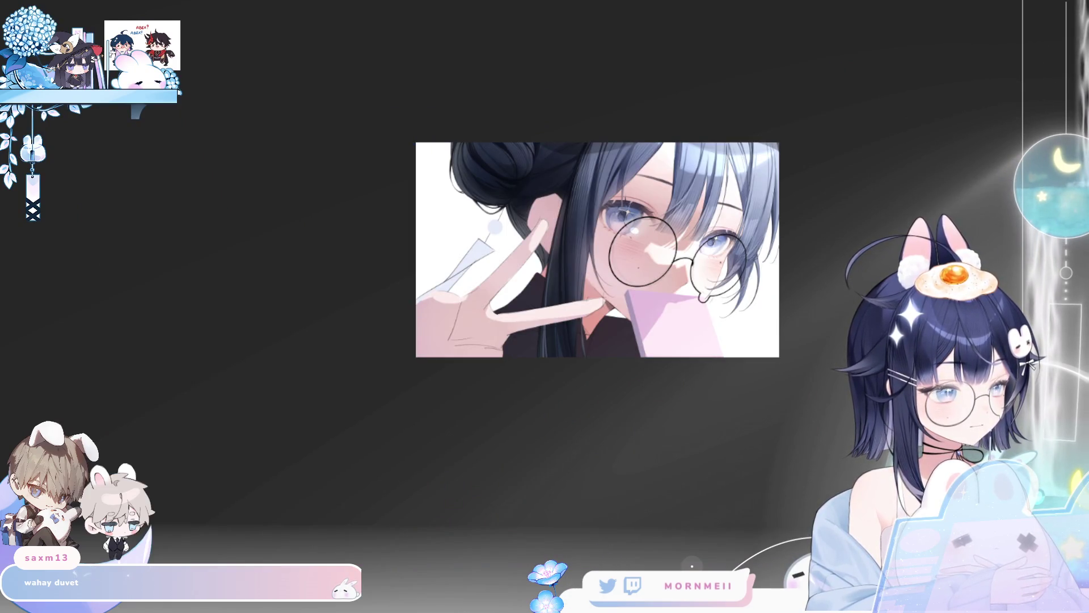
key("h")
key("ctrl+minus")
key("ctrl+plus")
key("ctrl+plus")
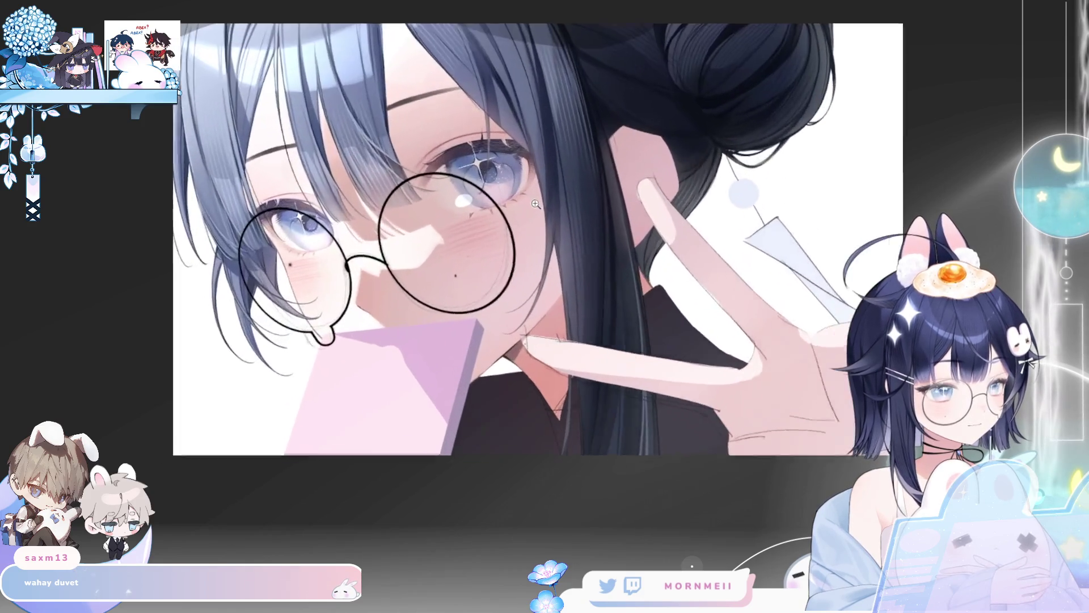
key("ctrl+t")
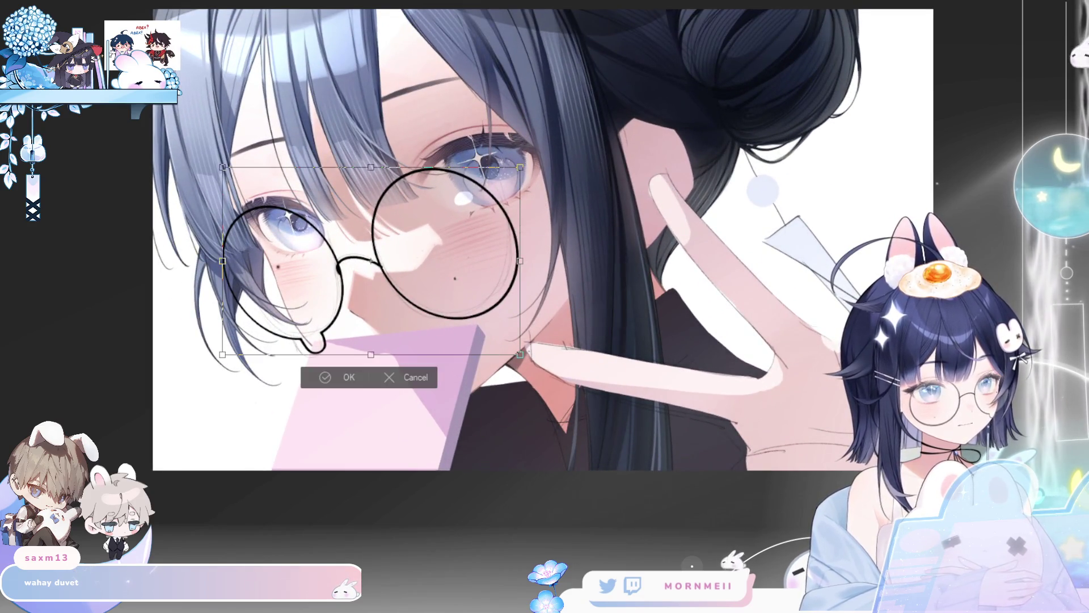
mouse_move(521, 261)
left_mouse_down()
mouse_move(522, 245)
mouse_move(523, 267)
mouse_move(523, 256)
left_mouse_up()
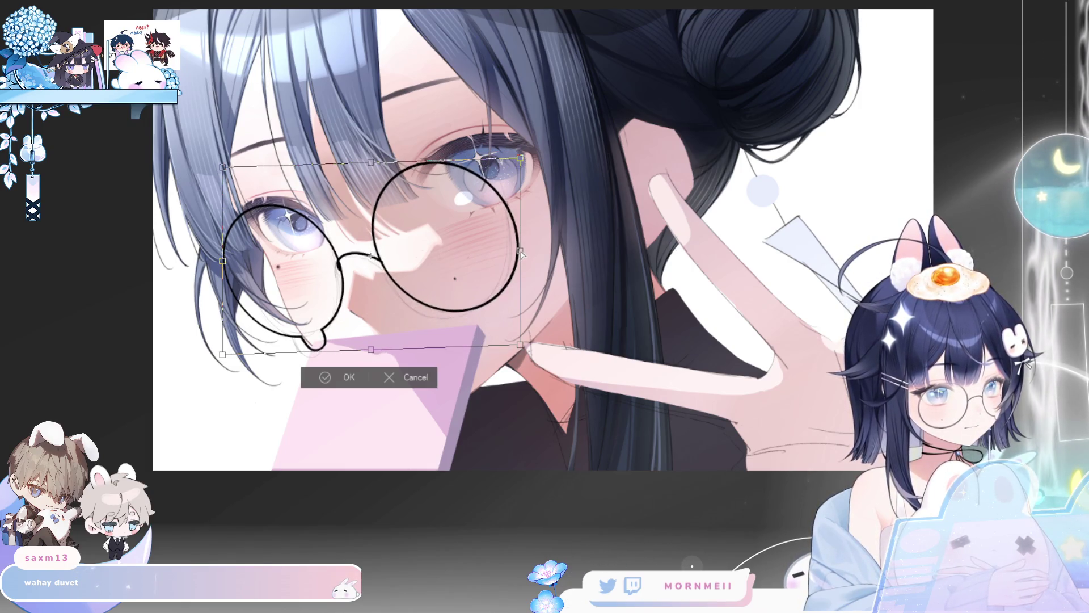
key("h")
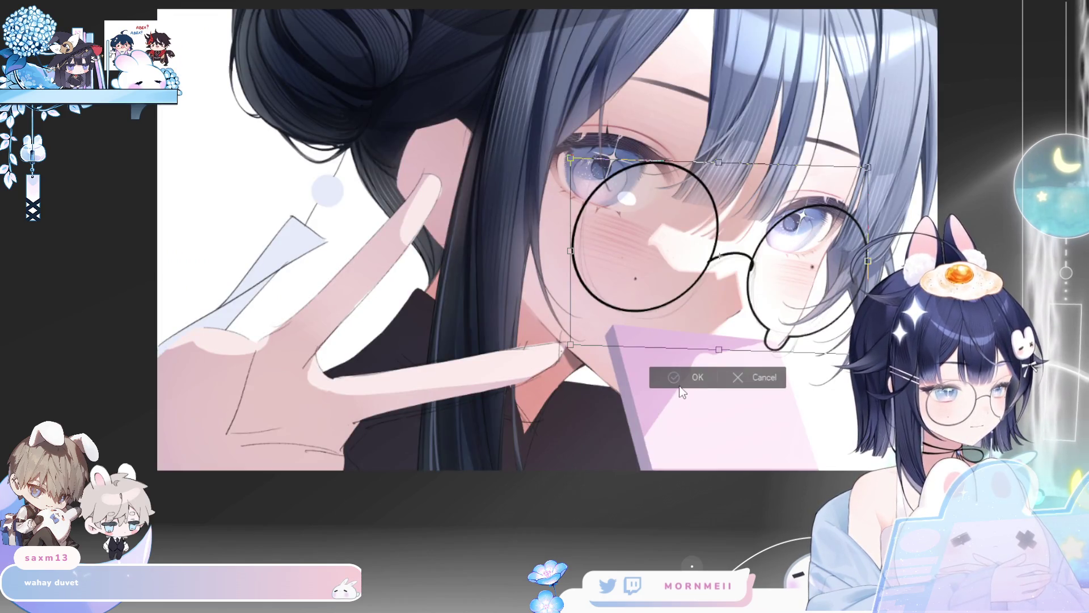
left_click(681, 386)
key("h")
scroll(461, 486, "down", 3)
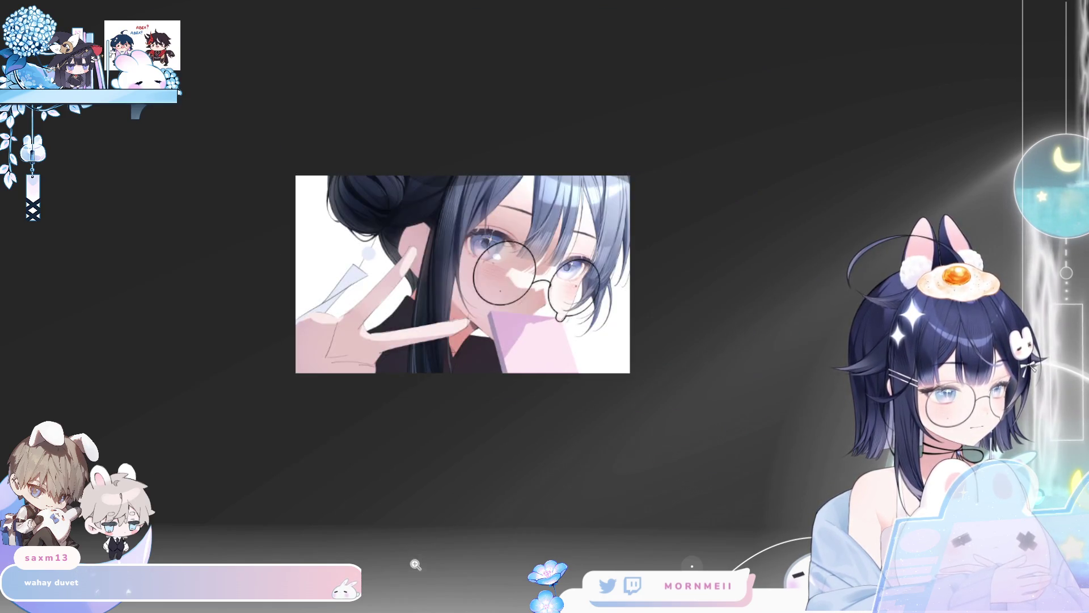
key("h")
scroll(671, 274, "up", 5)
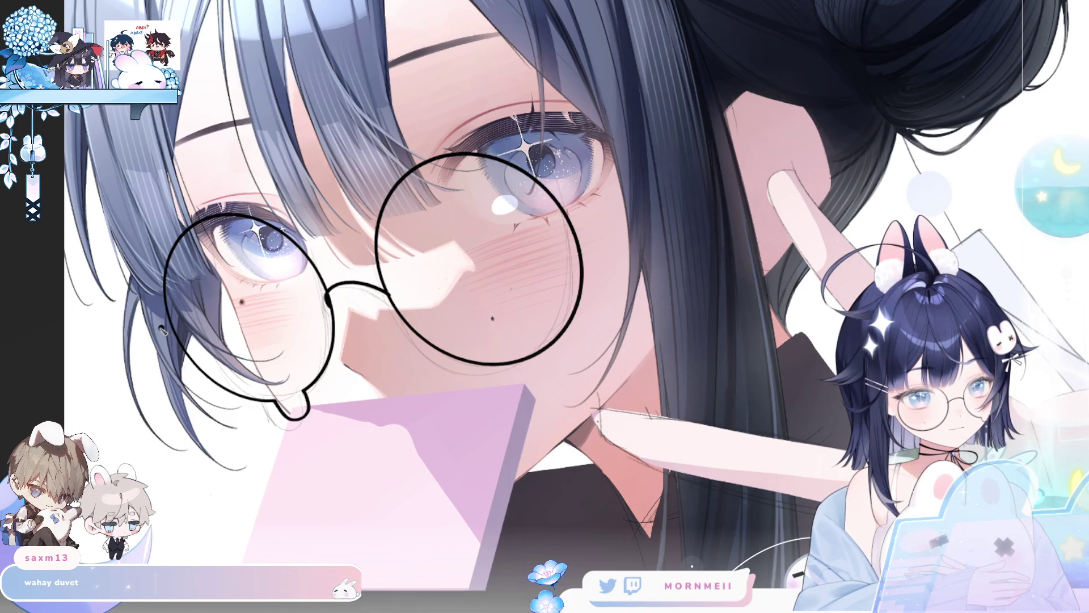
Step: Draw a straight line across the glasses, then erase it, leaving a short stub at the outer lens edge
key("shift")
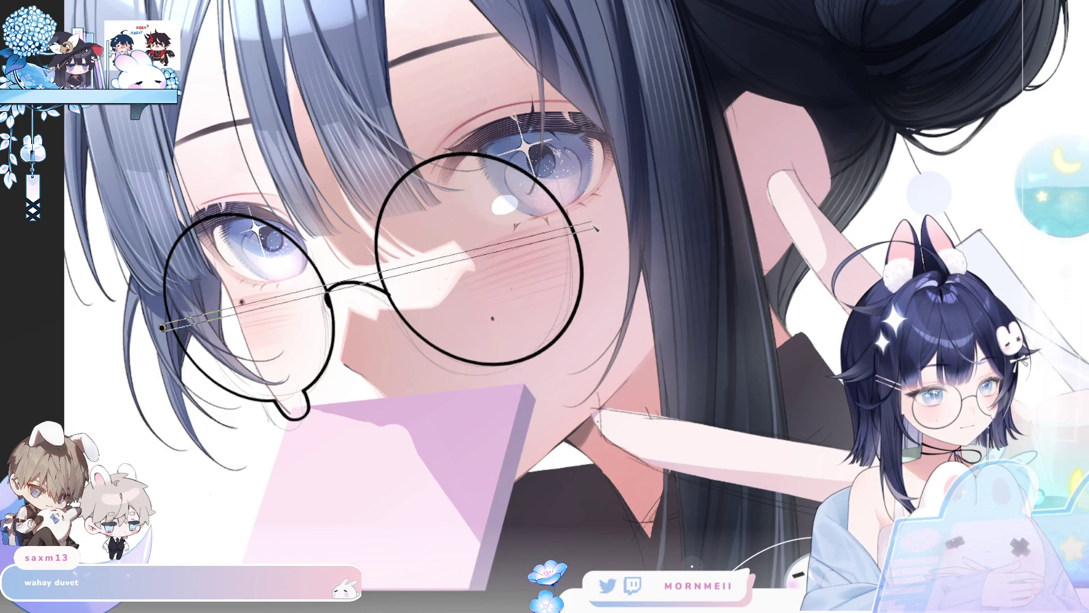
left_click(592, 228, "shift")
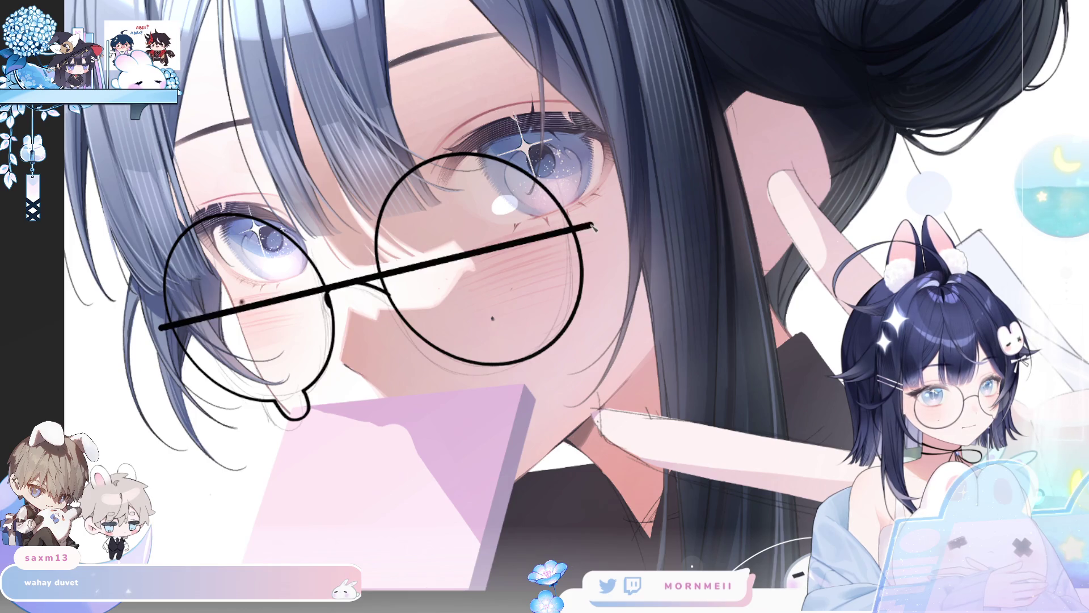
key("e")
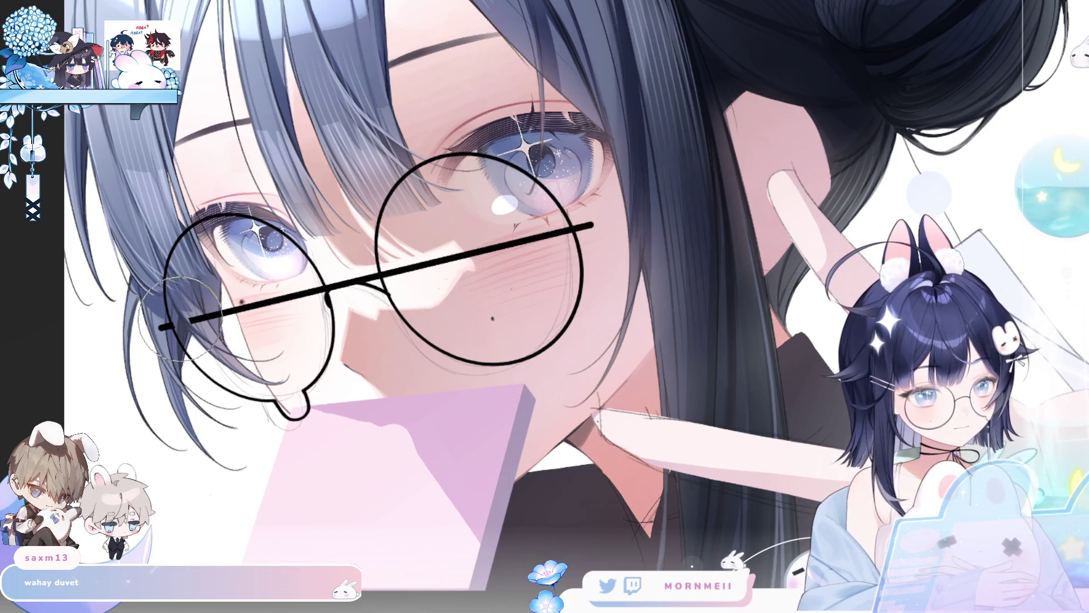
mouse_move(188, 320)
left_mouse_down()
mouse_move(419, 286)
mouse_move(478, 253)
left_mouse_up()
key("ctrl+z")
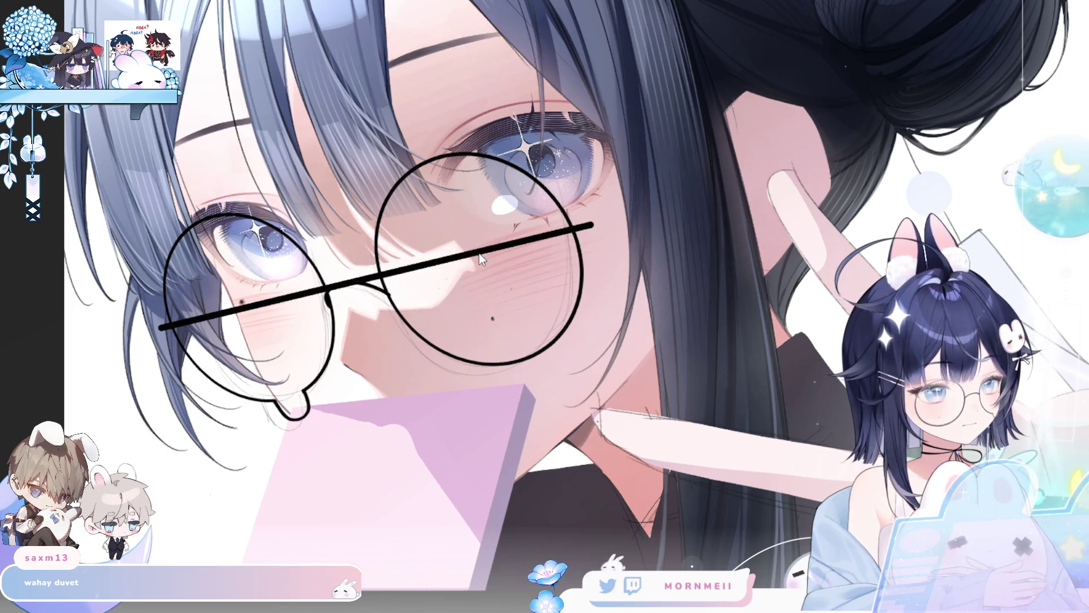
key("ctrl+z")
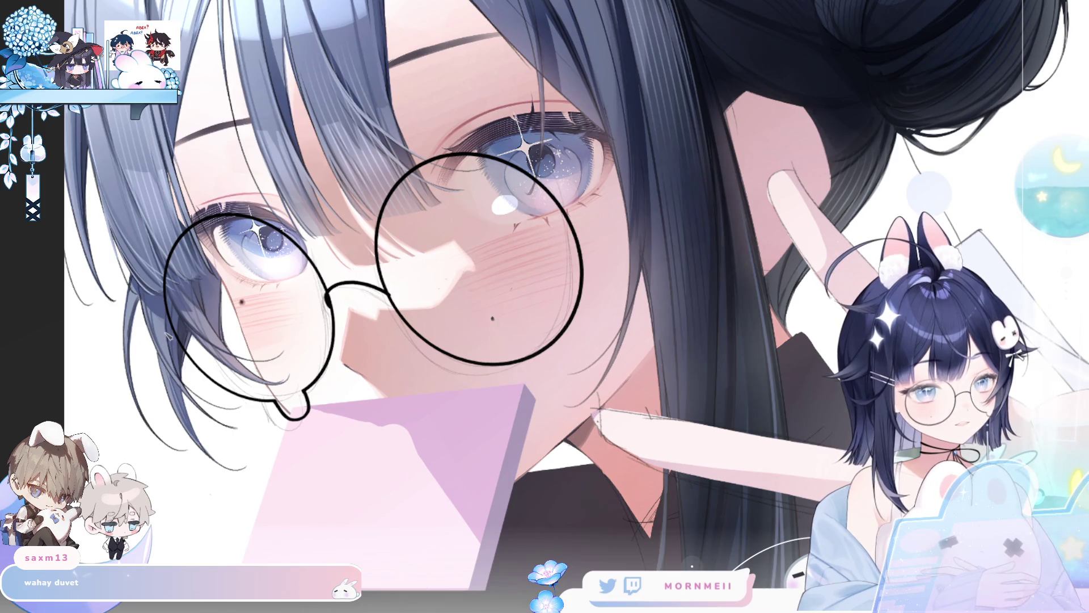
left_click(590, 224, "shift")
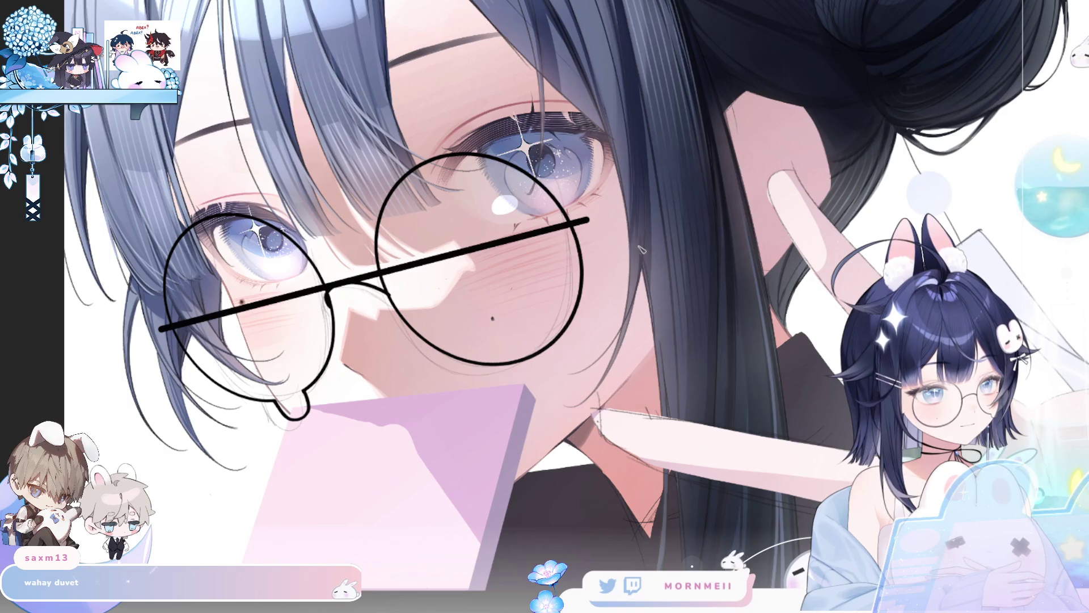
mouse_move(180, 322)
left_mouse_down()
mouse_move(559, 226)
mouse_move(226, 348)
left_mouse_up()
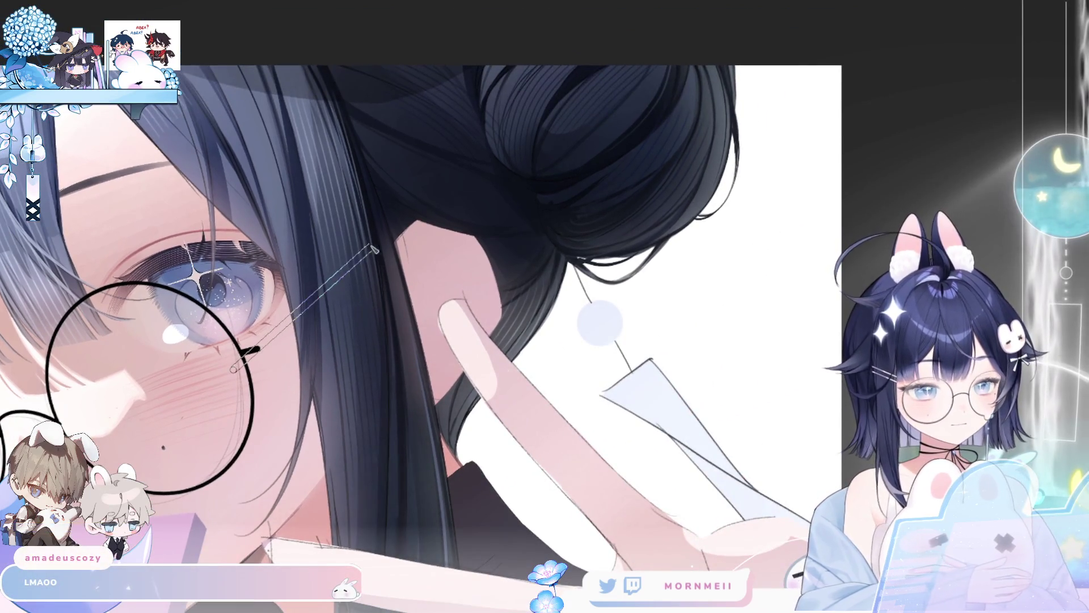
Step: Draw temple arms from both lenses, erasing the far arm where it crosses the dark hair
left_click(414, 220, "shift")
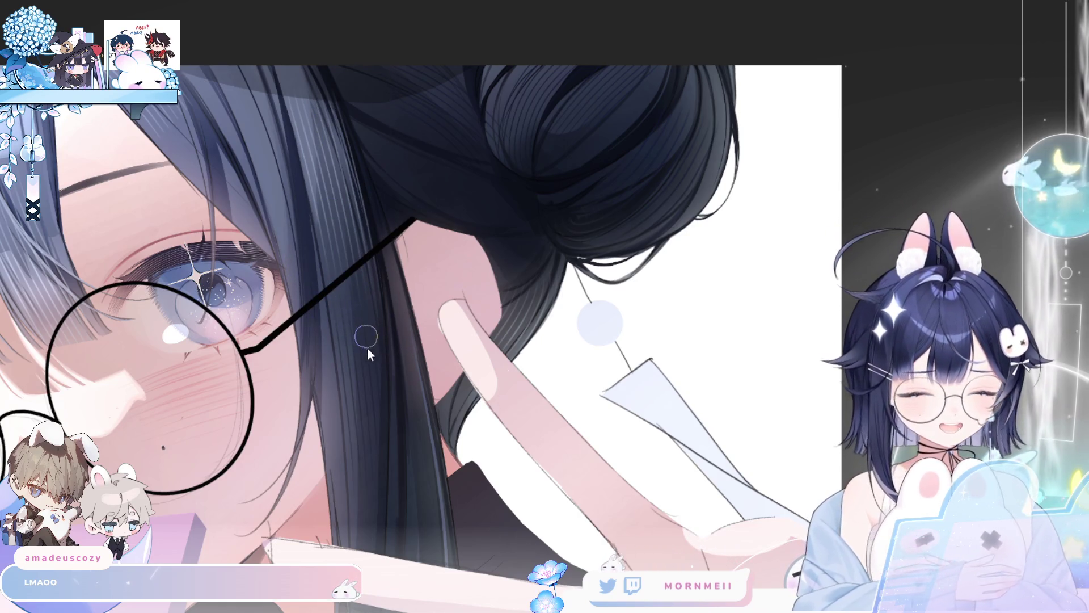
mouse_move(298, 315)
left_mouse_down()
mouse_move(319, 278)
mouse_move(378, 267)
mouse_move(382, 244)
left_mouse_up()
left_click_drag(204, 423, 612, 287)
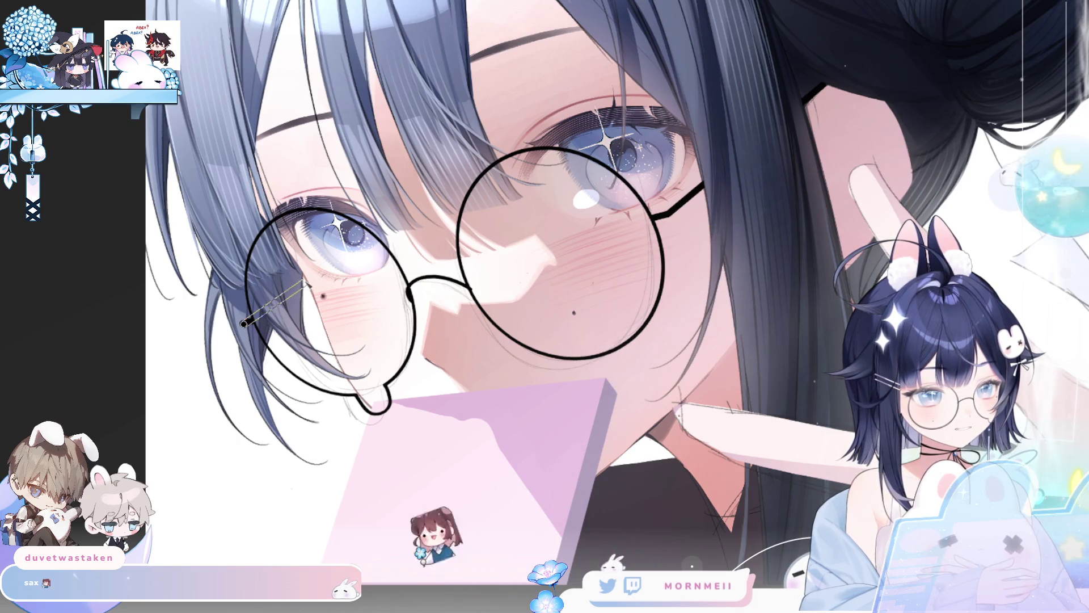
left_click(306, 279, "shift")
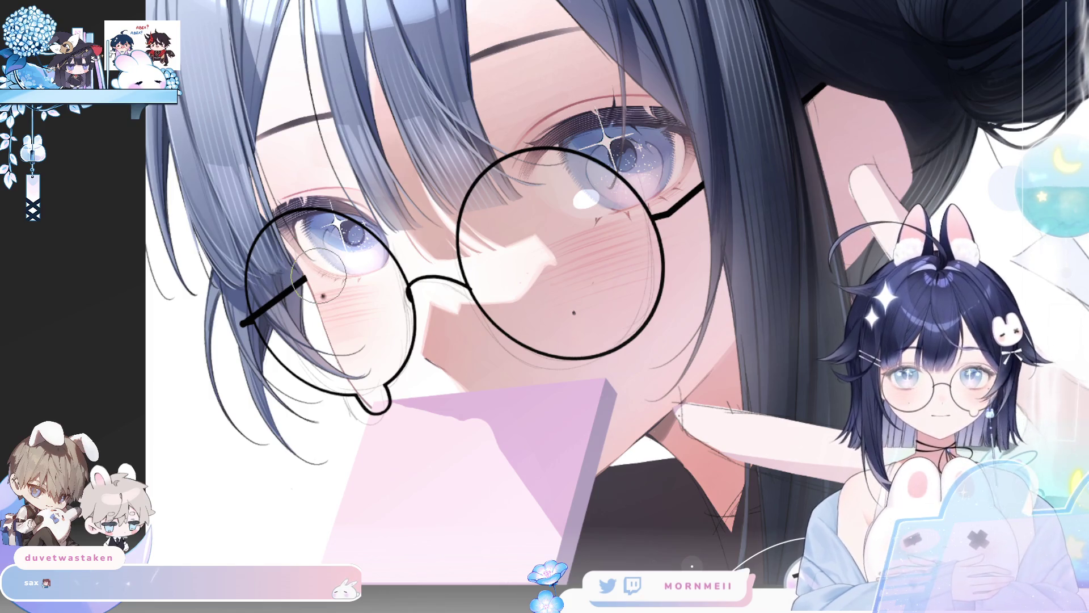
key("ctrl+0")
Step: Inspect the glasses zoomed in and in the mirrored view
key("h")
key("h")
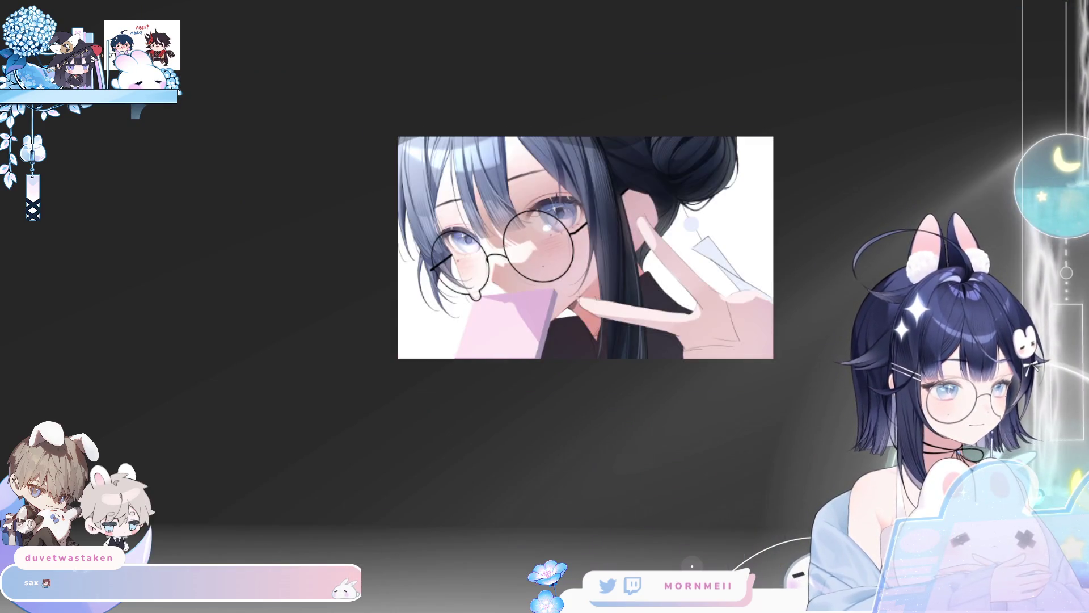
key("ctrl+plus")
key("ctrl+plus")
key("ctrl+plus")
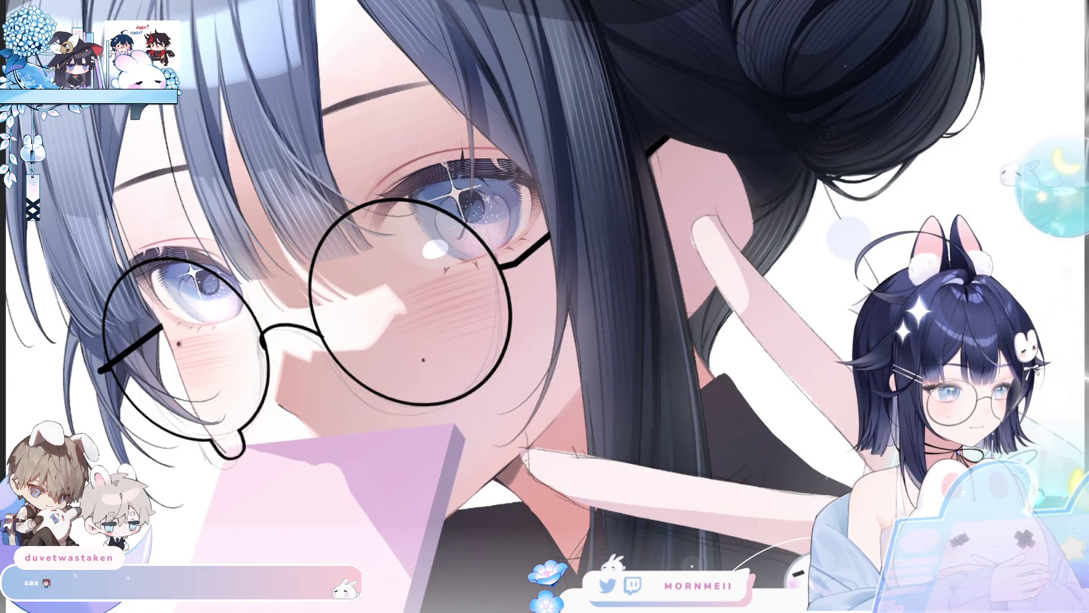
key("ctrl+0")
key("h")
key("h")
key("h")
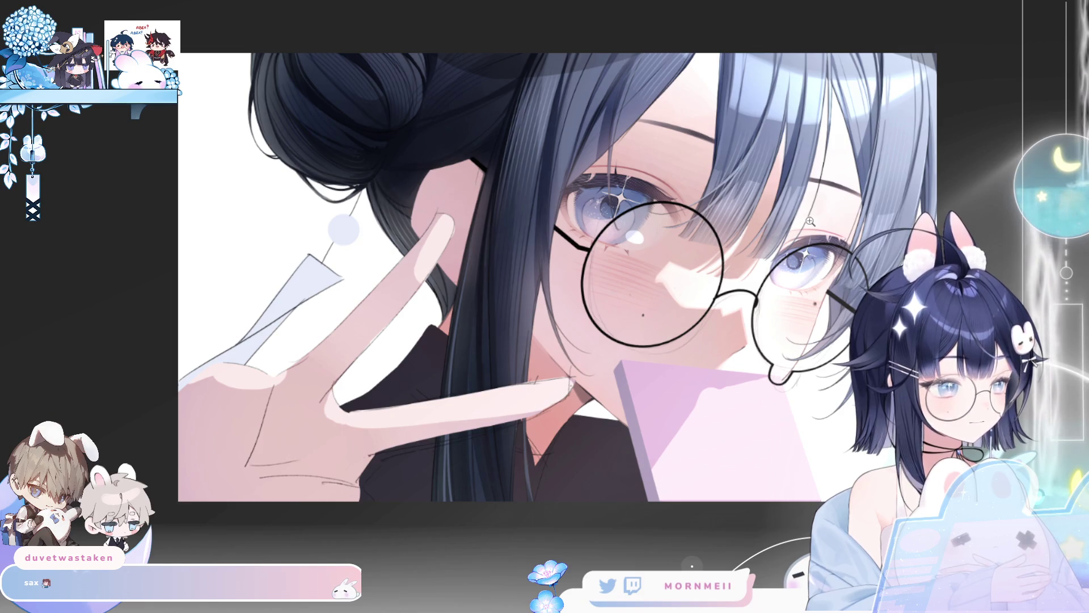
key("h")
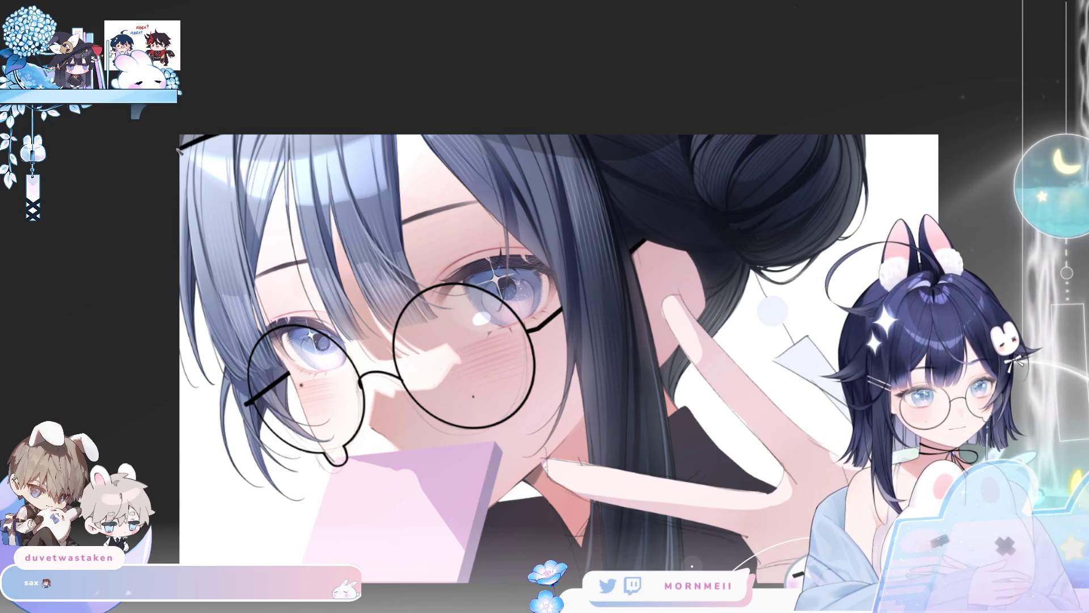
key("h")
Step: Paint a dark curved stroke along the canvas's top edge
left_click_drag(629, 121, 170, 190)
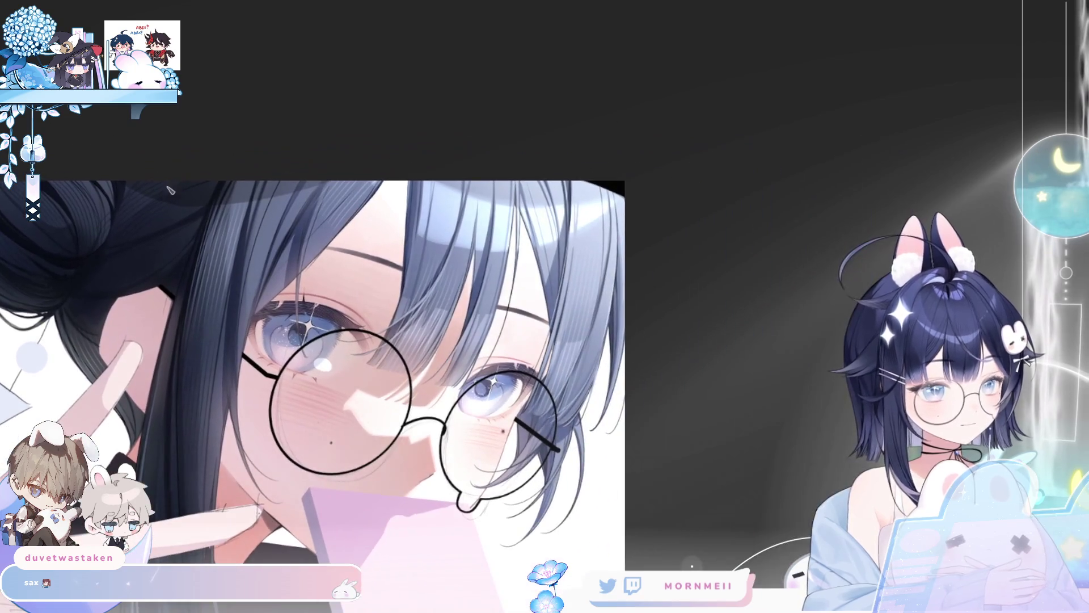
left_click_drag(97, 160, 373, 161)
key("ctrl+z")
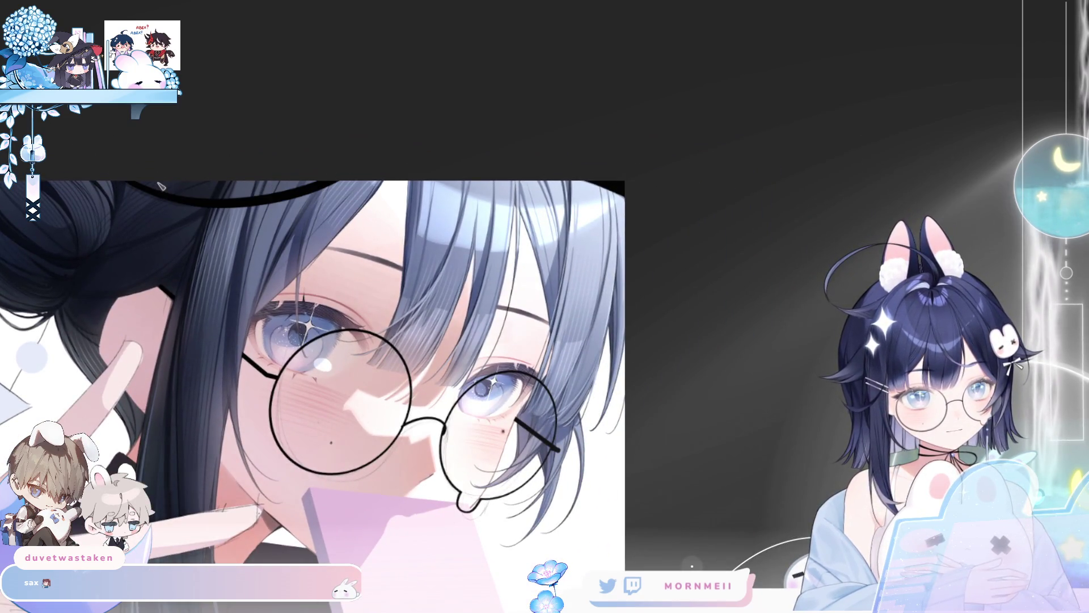
key("h")
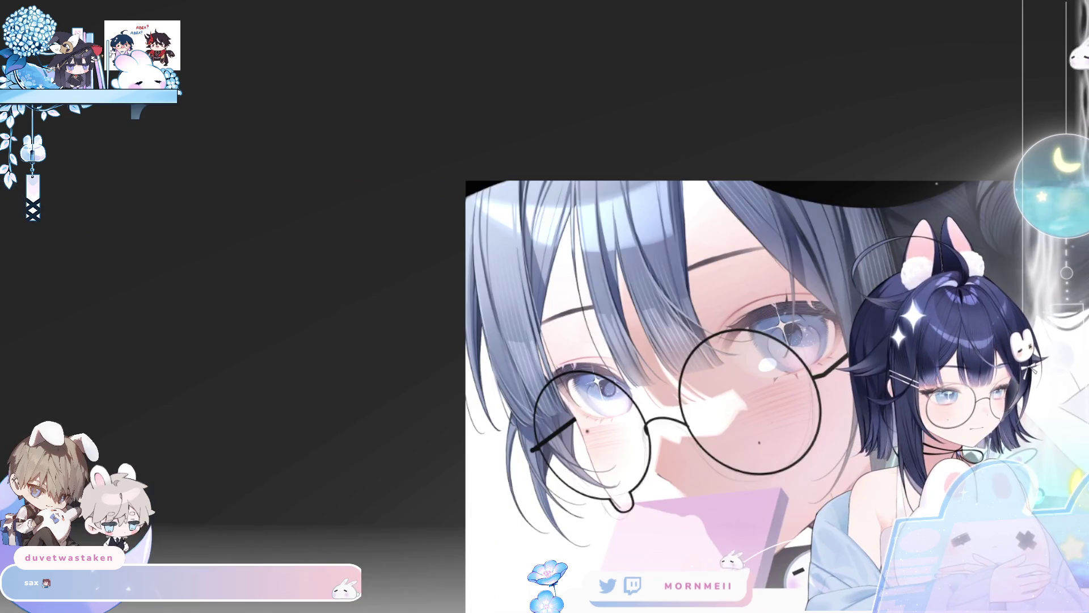
scroll(649, 384, "down", 3)
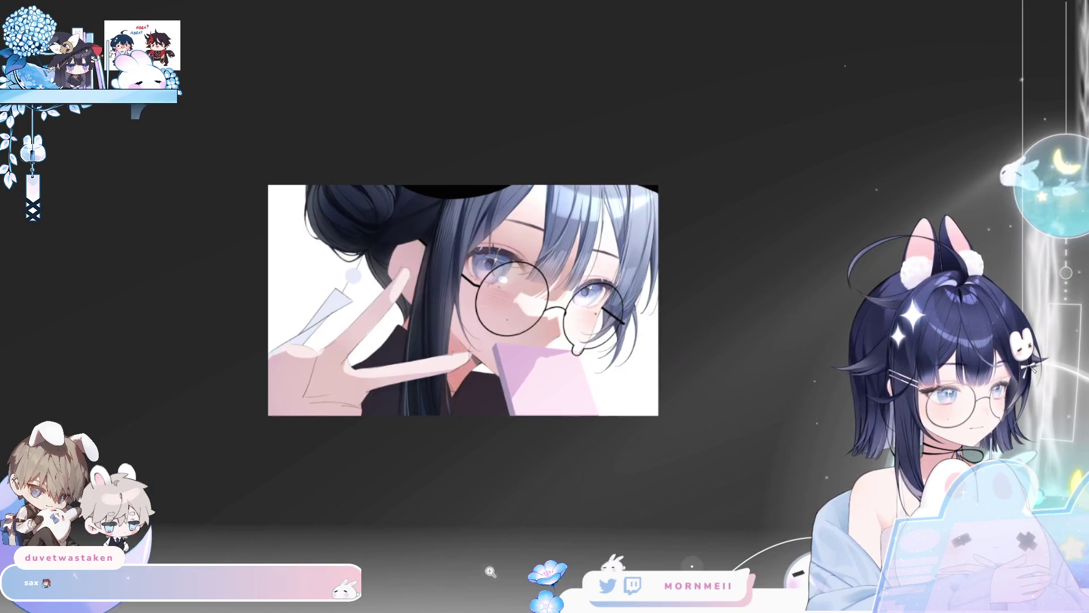
key("h")
scroll(650, 384, "up", 3)
key("h")
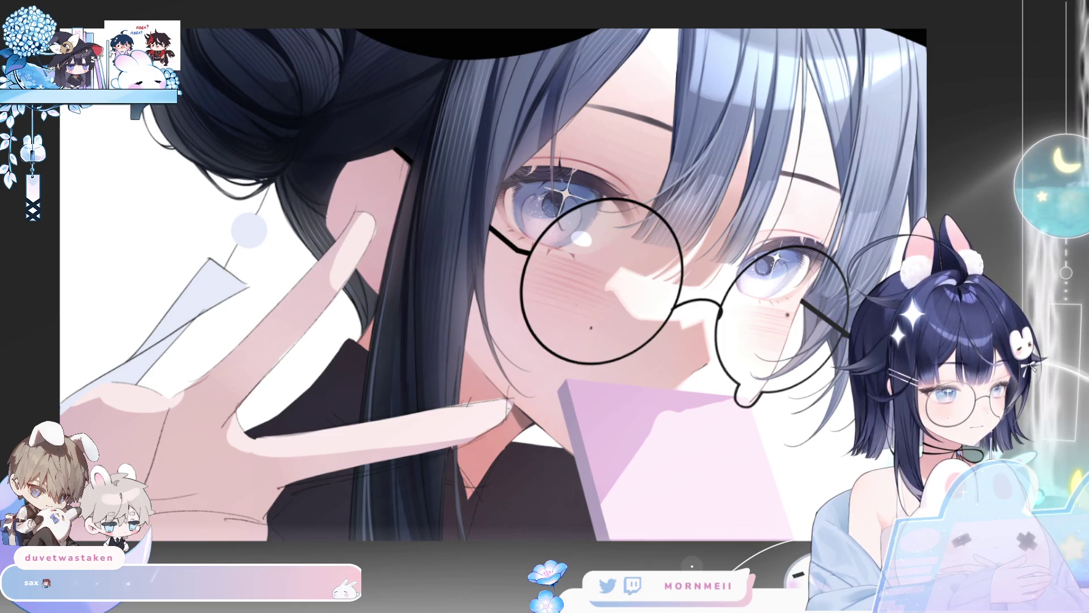
Step: Enlarge the brush and redo twice to restore the grey hairclip and darker glasses linework
left_click_drag(776, 330, 499, 340)
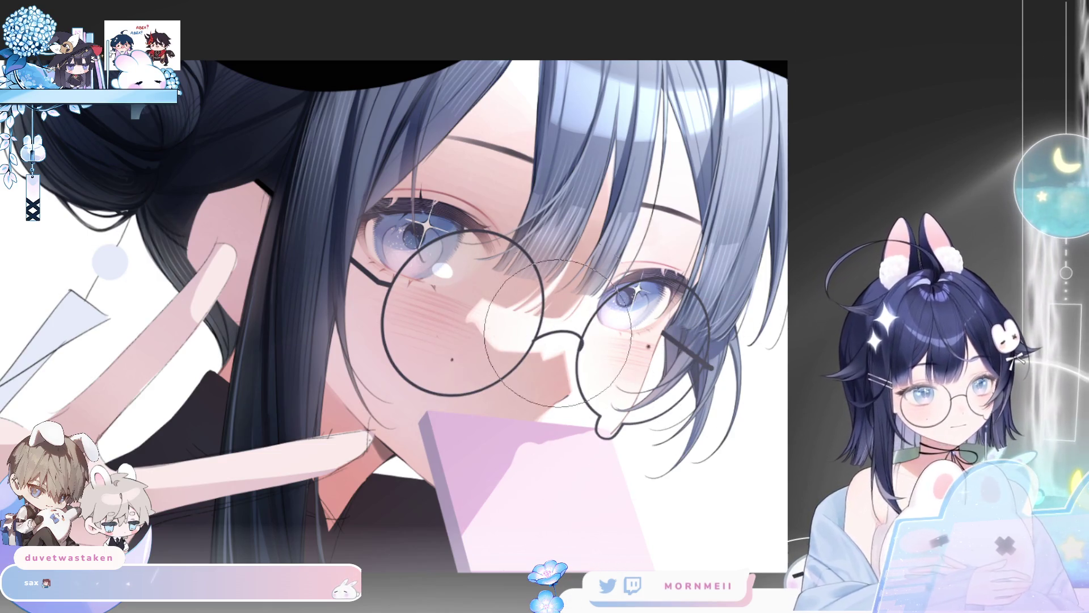
key("]")
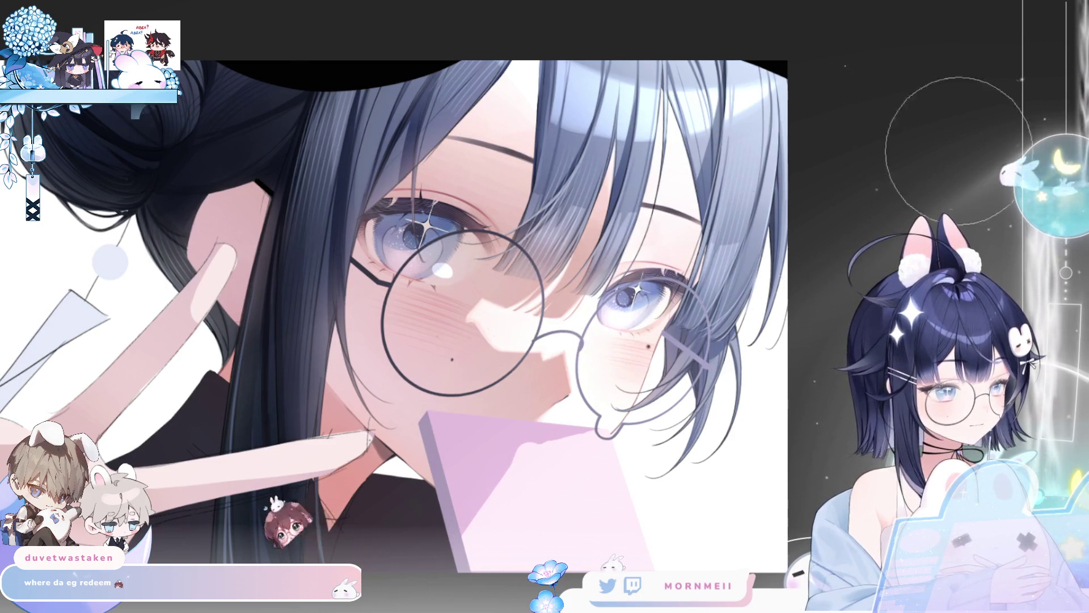
key("h")
key("h")
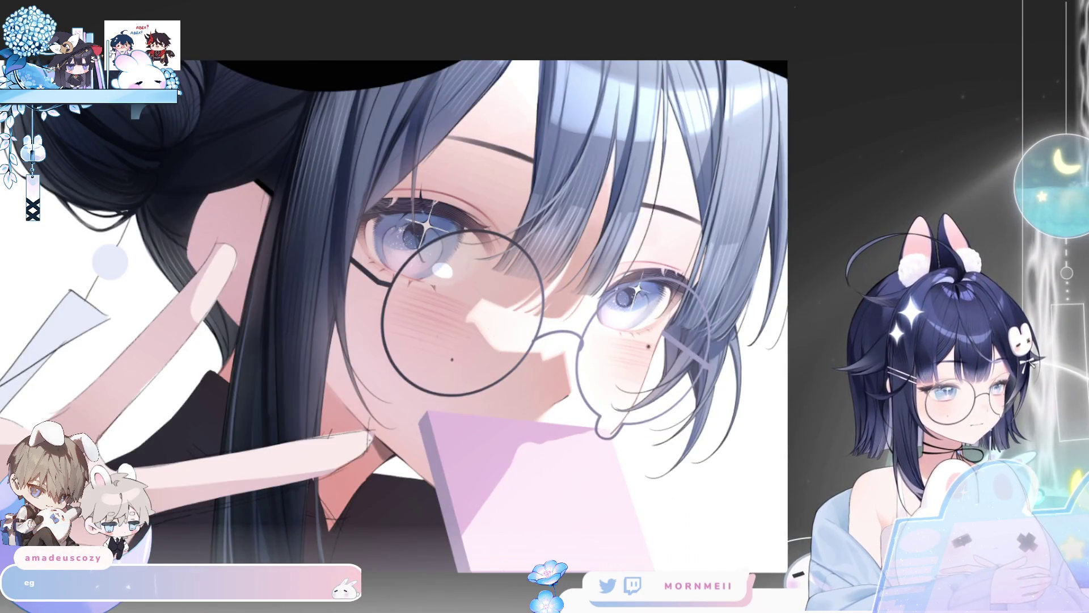
key("ctrl+shift+z")
key("ctrl+shift+z")
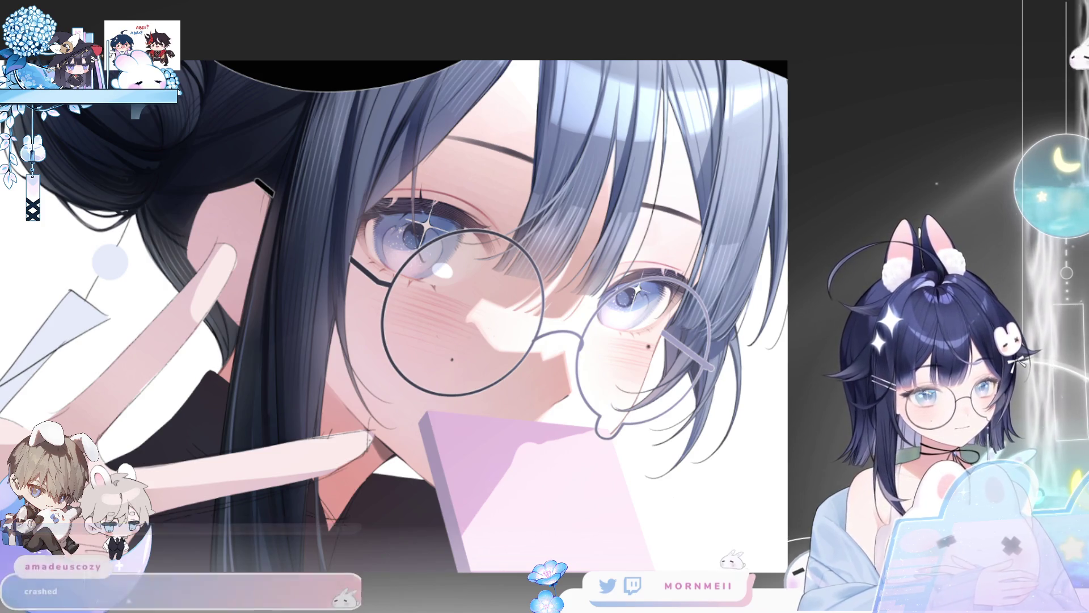
key("ctrl+shift+z")
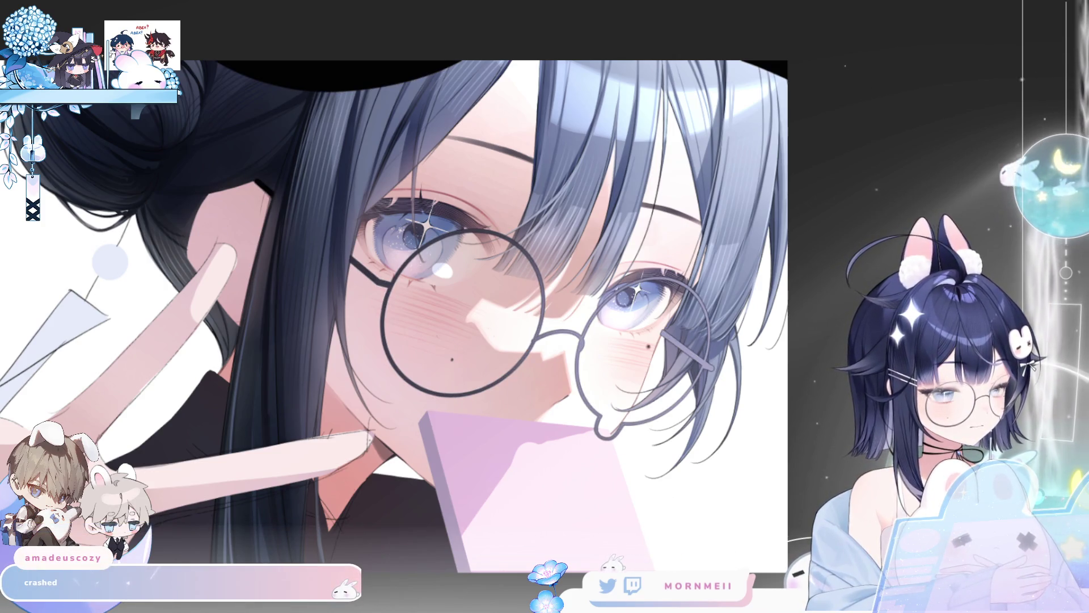
key("m")
key("m")
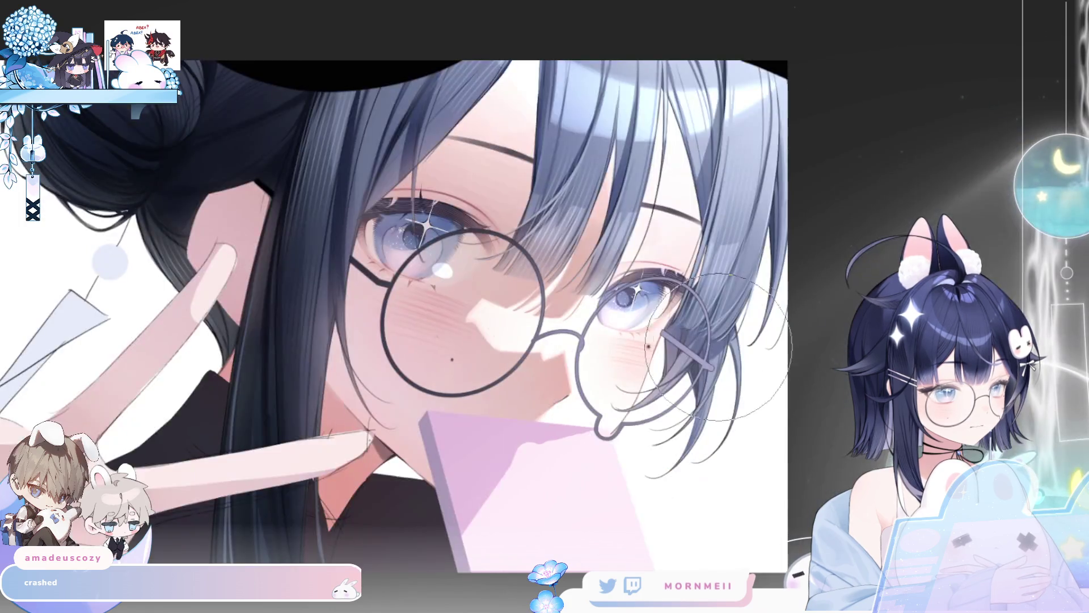
key("ctrl+0")
scroll(681, 332, "up", 3)
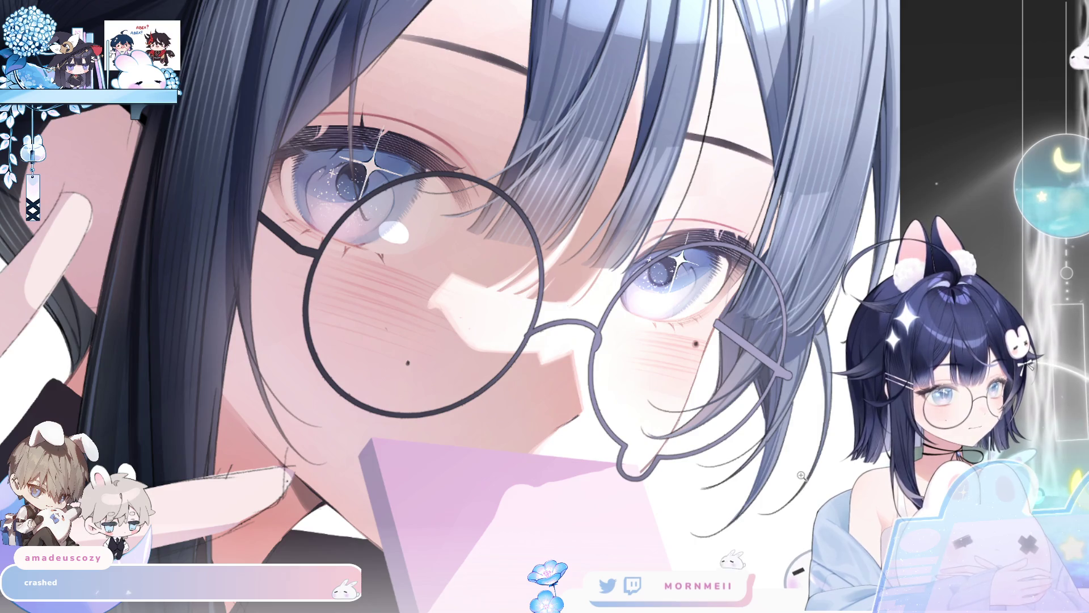
Step: Zoom in on the blue eye until the thick black glasses rim and bridge fill the view
left_click(760, 421)
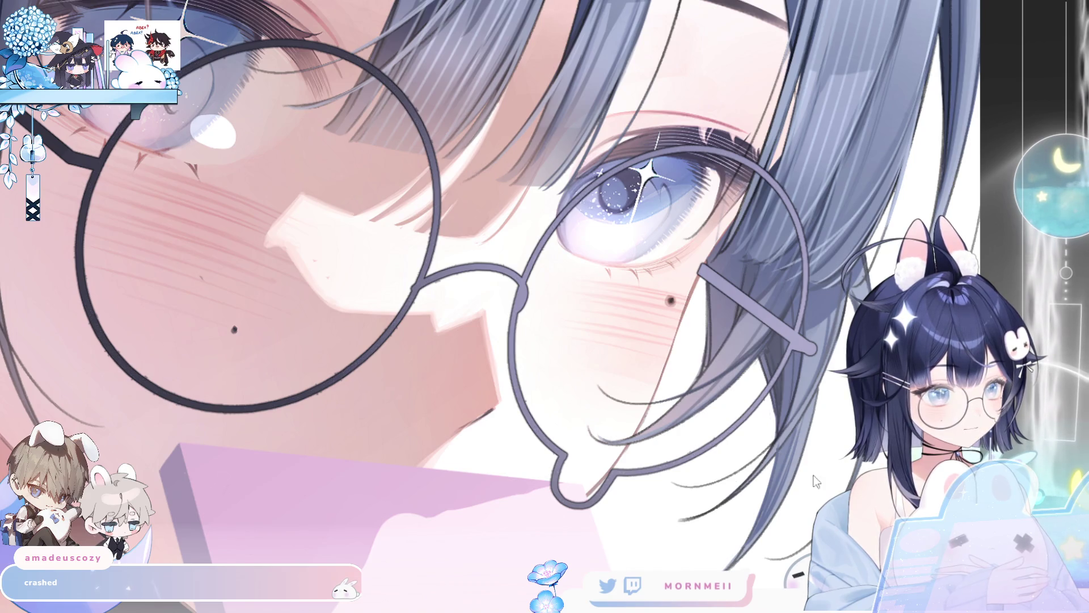
left_click(646, 384)
left_click(321, 208)
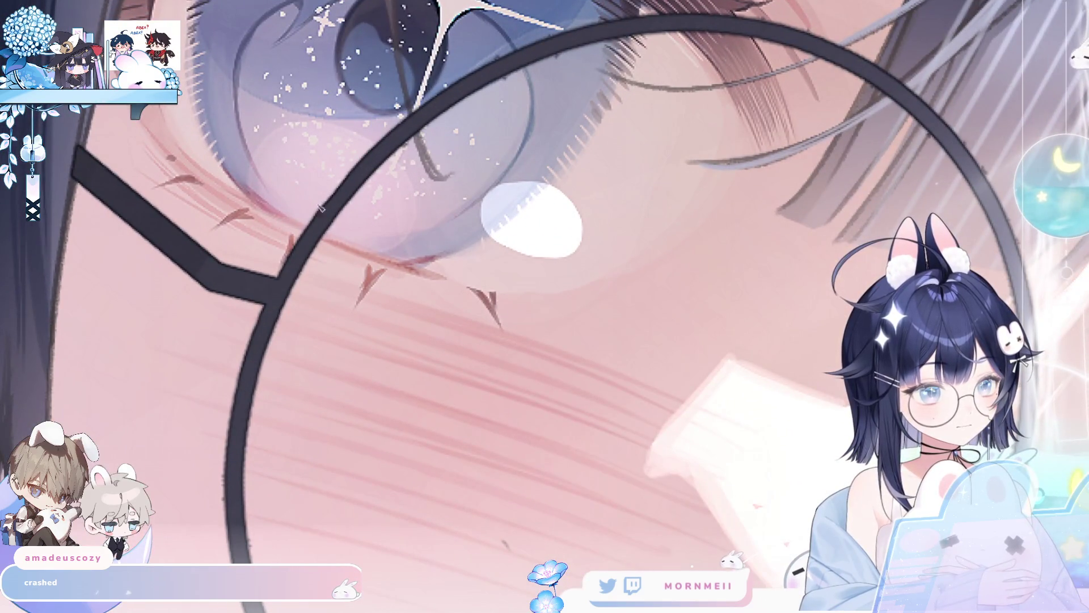
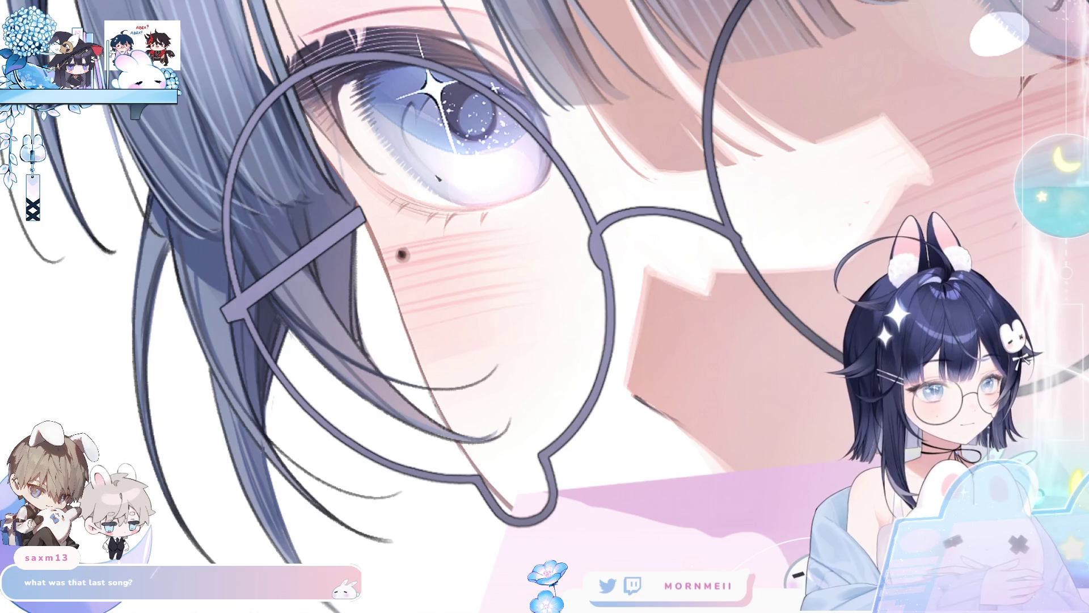
Step: Paint a lavender nose pad beside the glasses bridge, undoing a misplaced second stroke
left_click(245, 190)
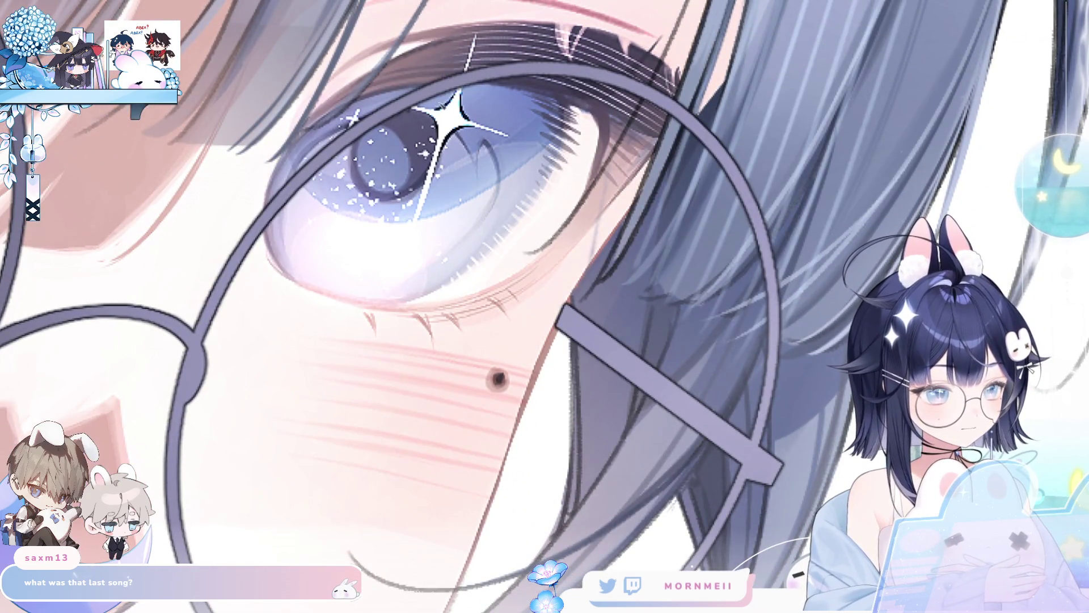
left_click_drag(492, 84, 414, 110)
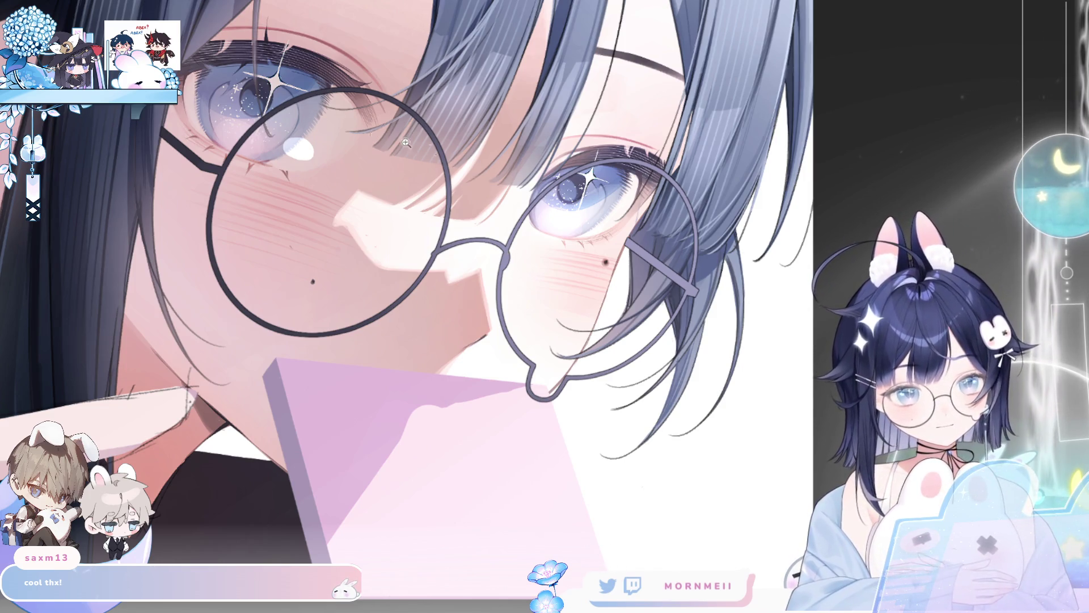
left_click(413, 224)
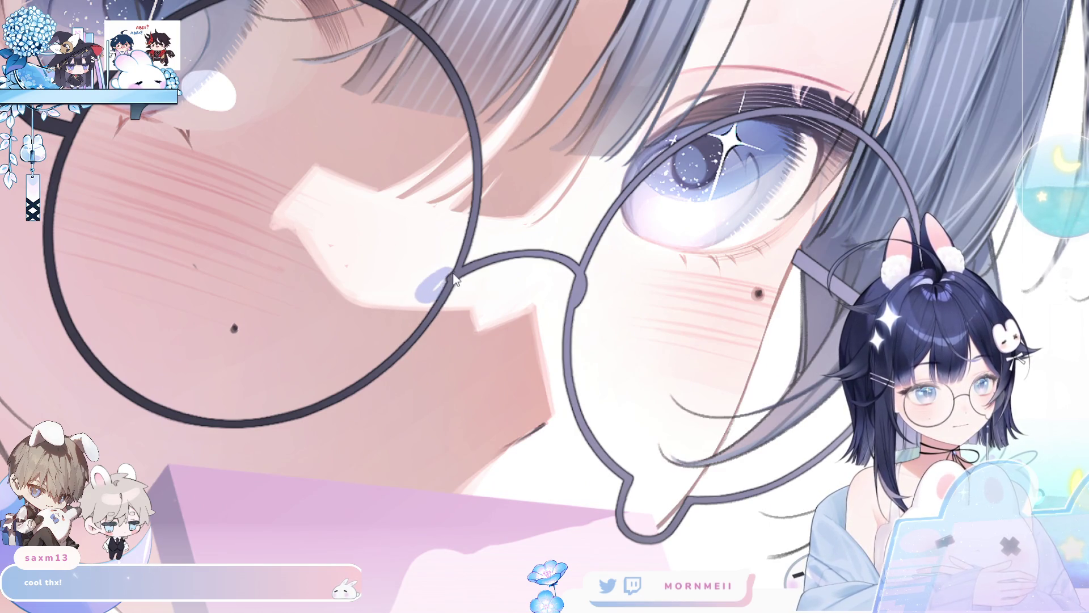
left_click_drag(445, 283, 453, 272)
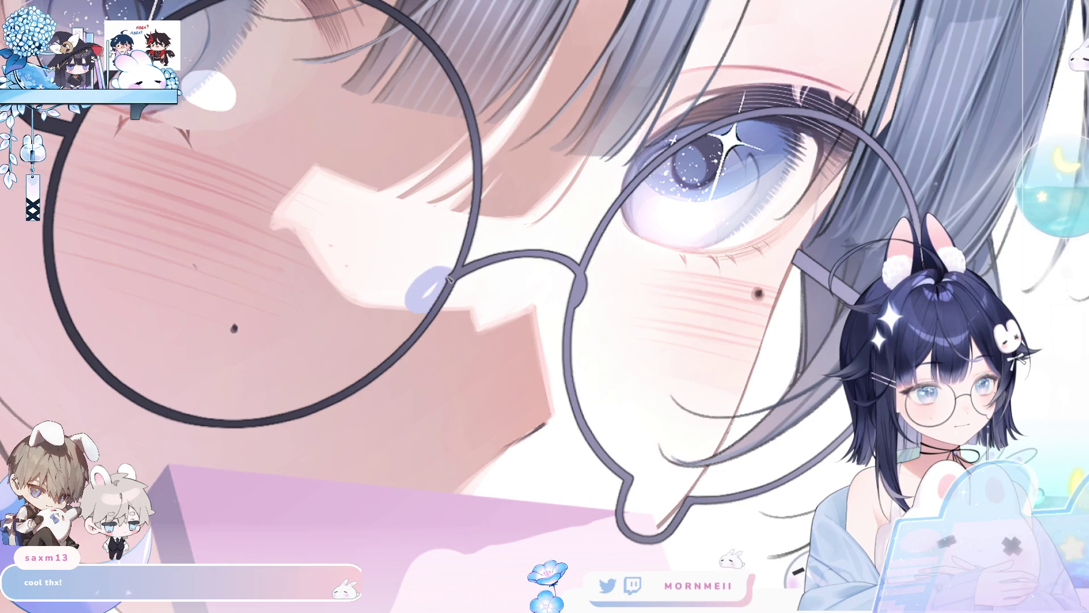
mouse_move(579, 295)
left_mouse_down()
mouse_move(568, 335)
mouse_move(581, 318)
left_mouse_up()
key("ctrl+z")
key("ctrl+z")
key("ctrl+z")
Step: Mirror the canvas and briefly hide the hand, paper and glasses linework to compare, then reframe the bridge
scroll(778, 81, "down", 2)
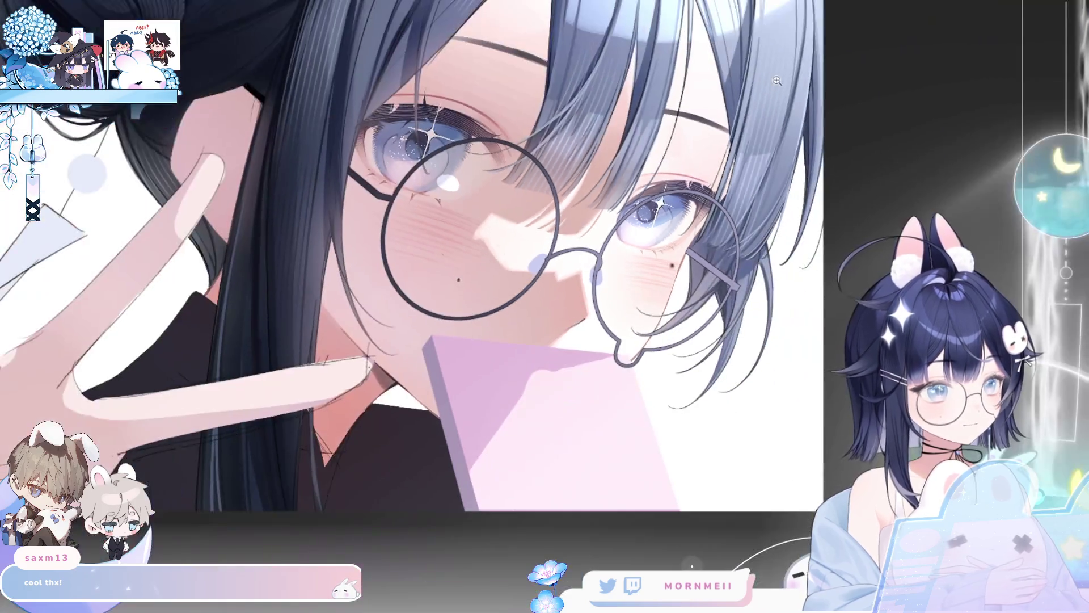
key("h")
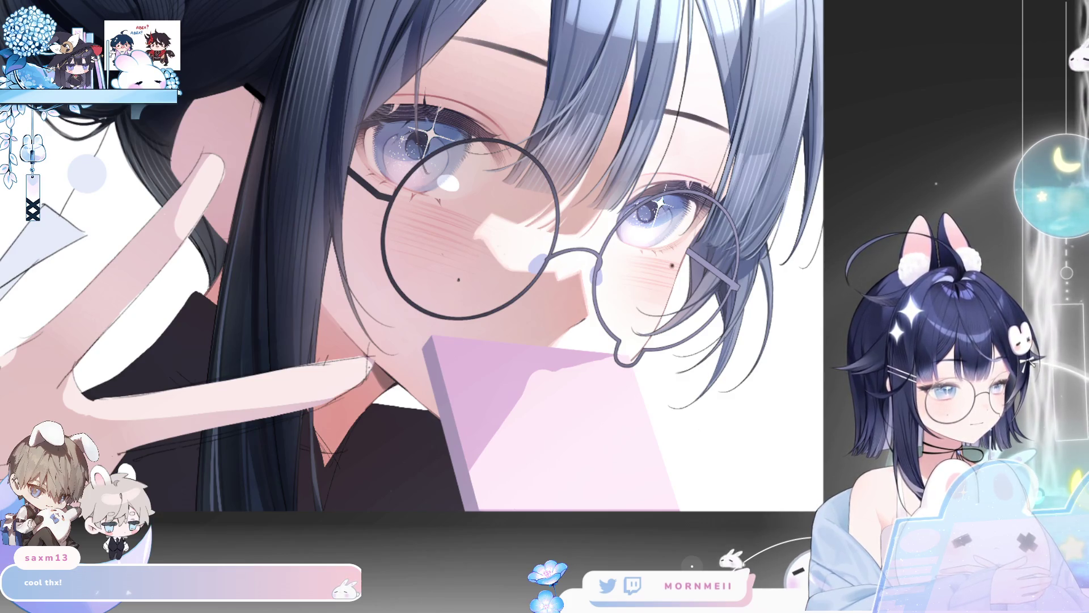
key("ctrl+z")
key("ctrl+y")
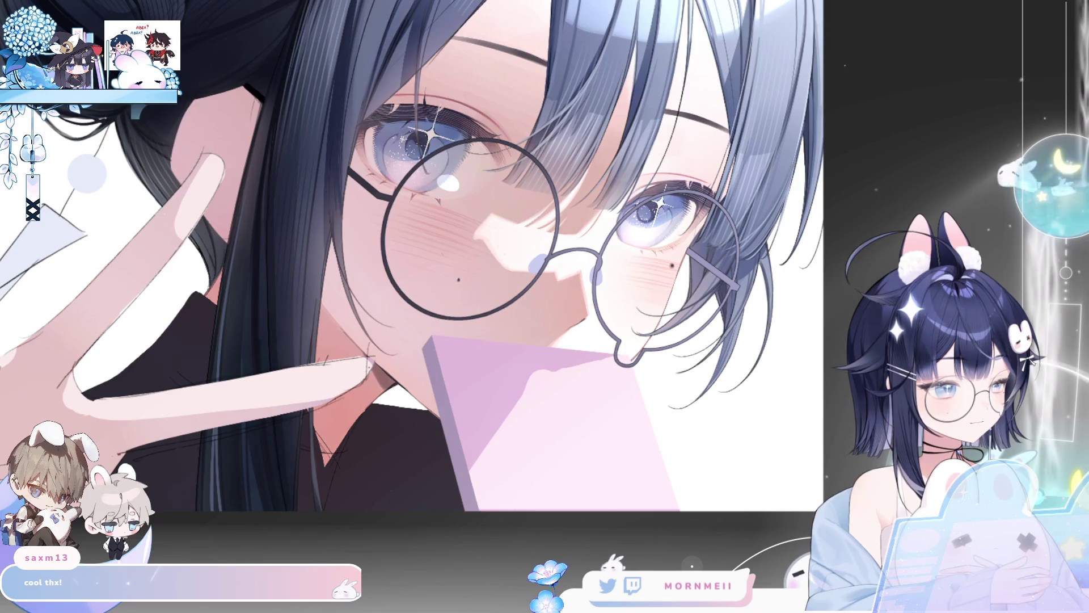
key("ctrl+z")
key("ctrl+y")
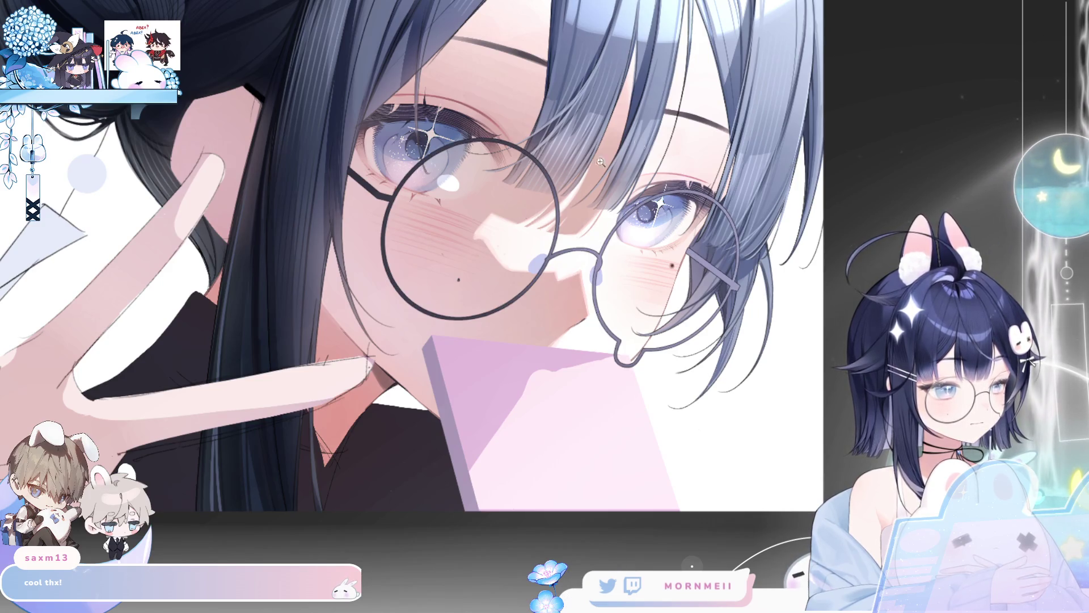
left_click(507, 216)
left_click_drag(707, 319, 525, 319)
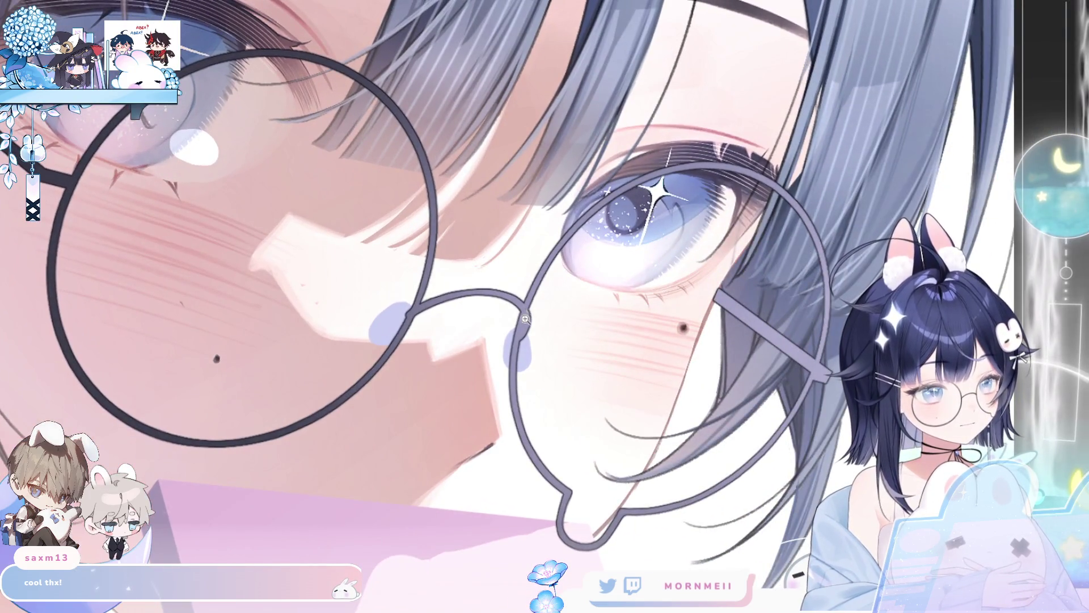
key("h")
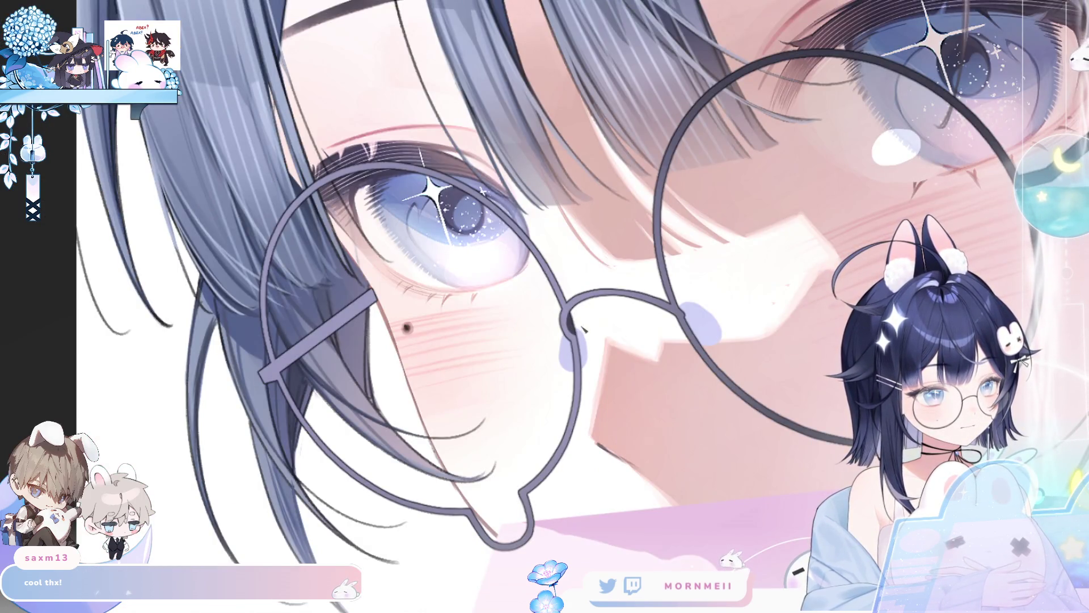
key("h")
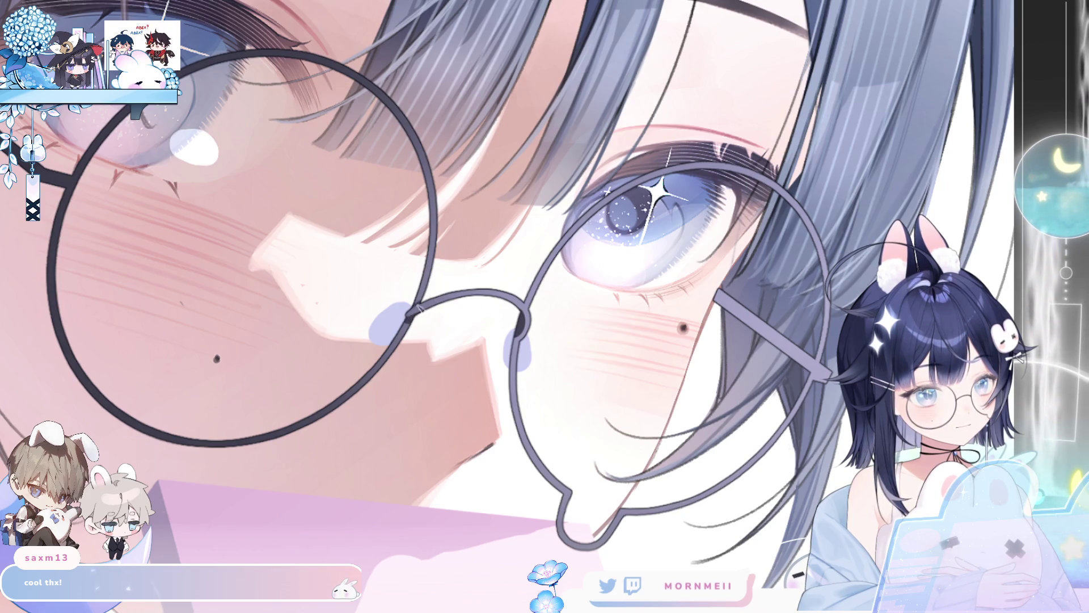
key("h")
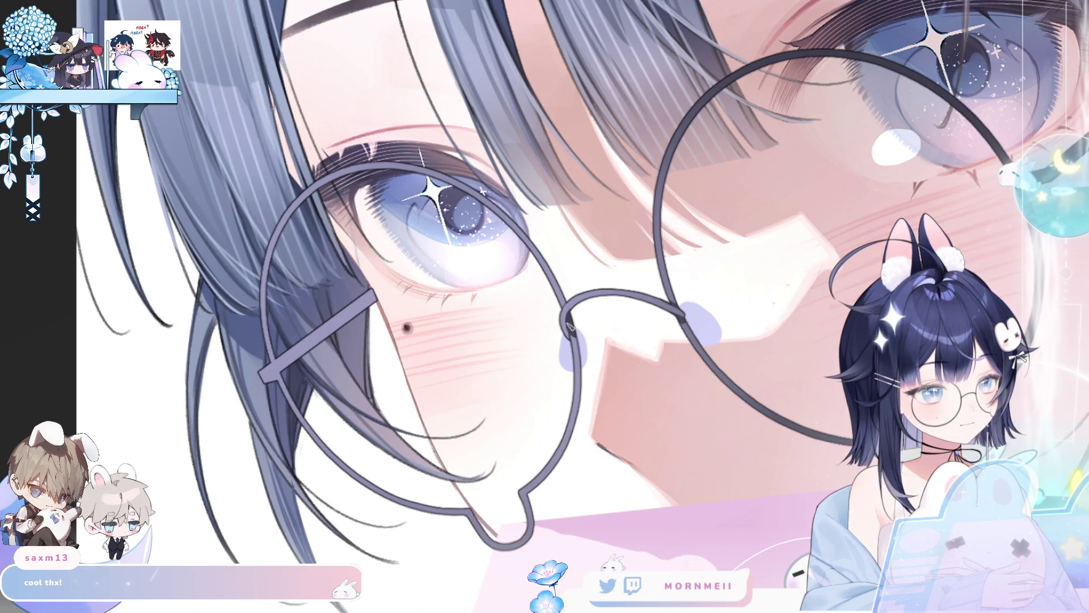
key("h")
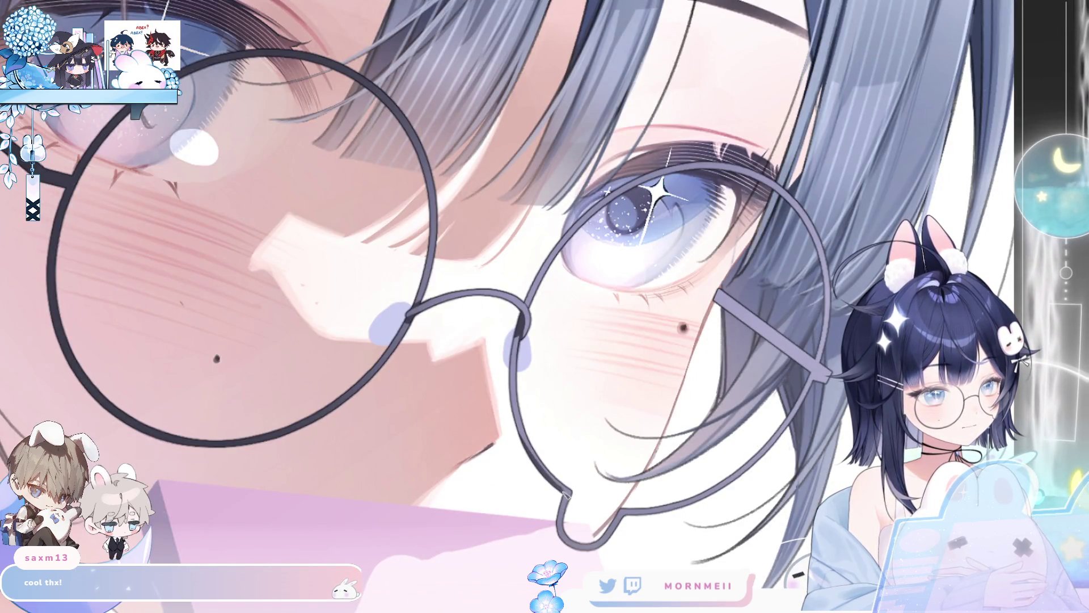
key("h")
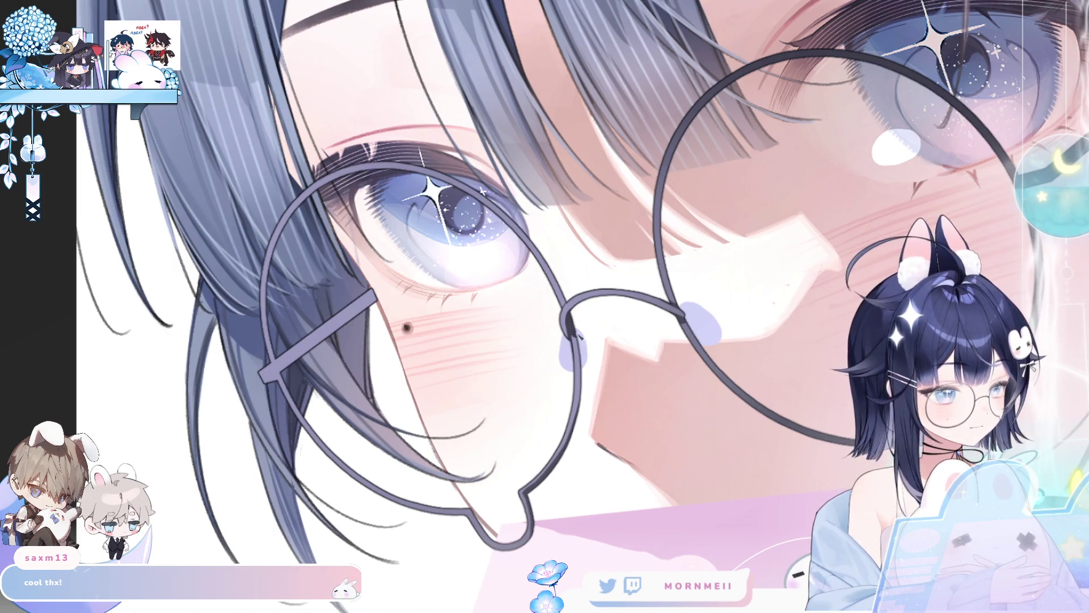
key("h")
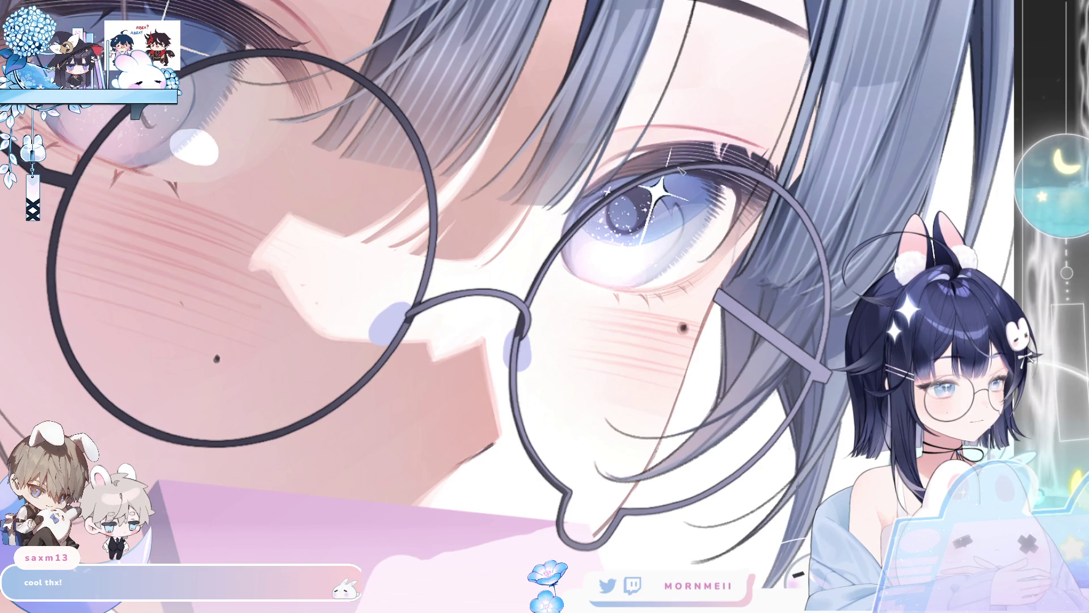
key("h")
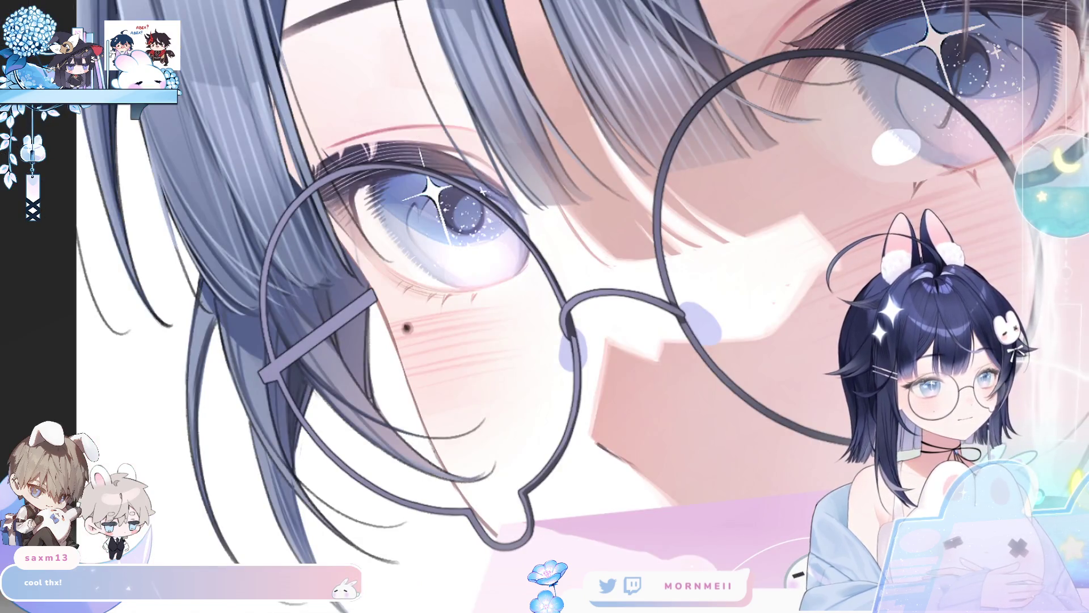
key("h")
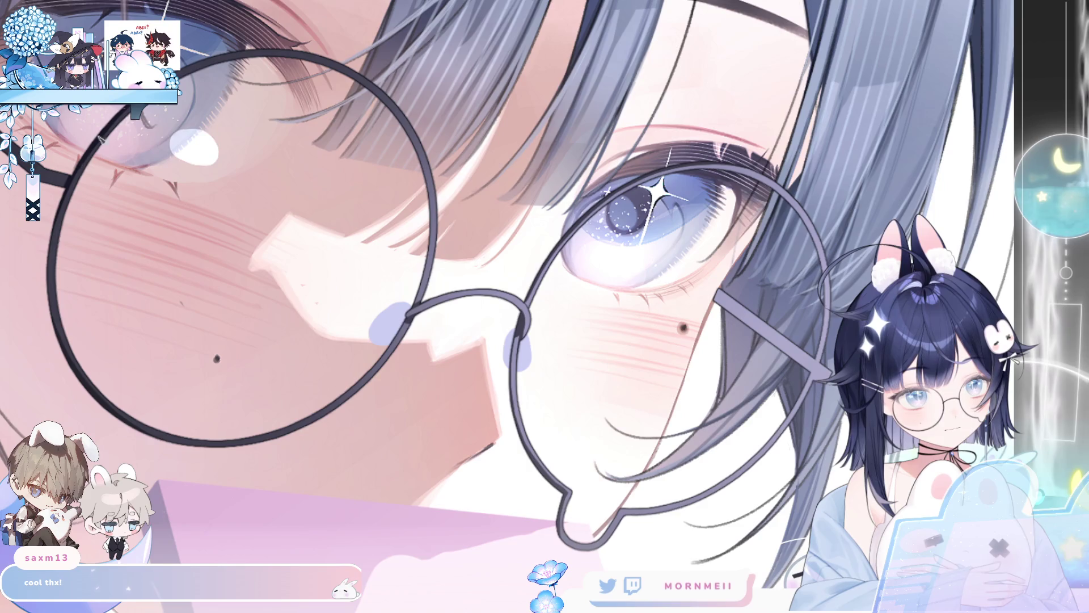
left_click_drag(193, 112, 392, 133)
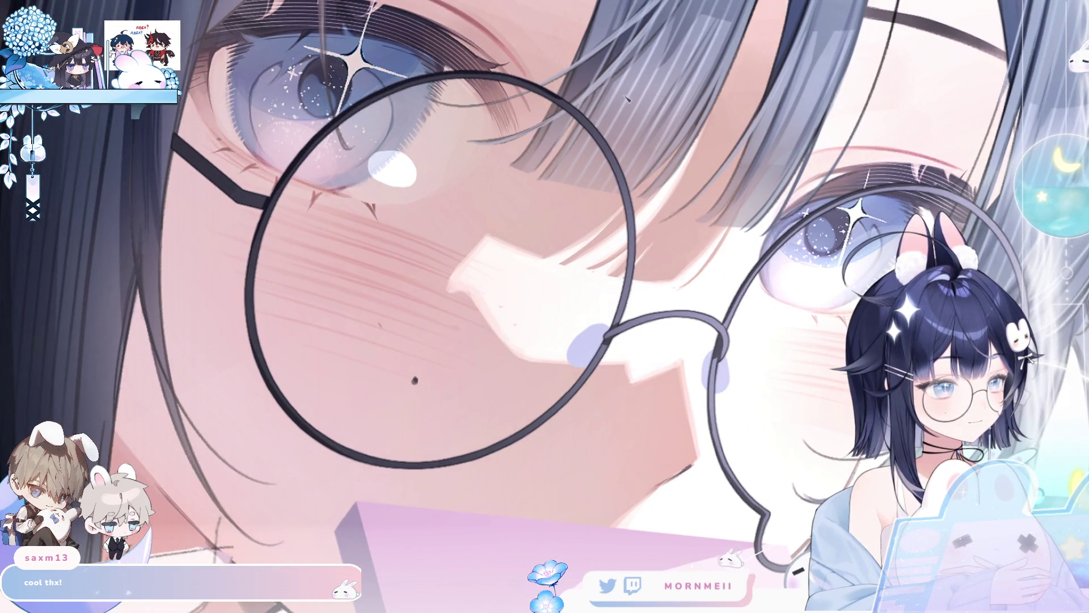
key("h")
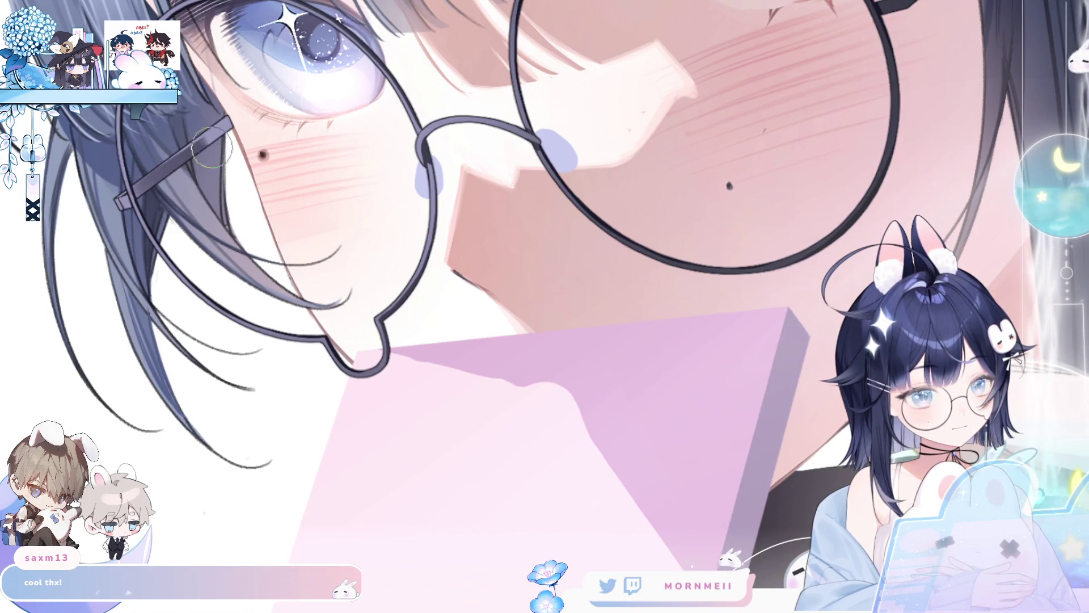
key("h")
key("h")
left_click_drag(823, 251, 759, 258)
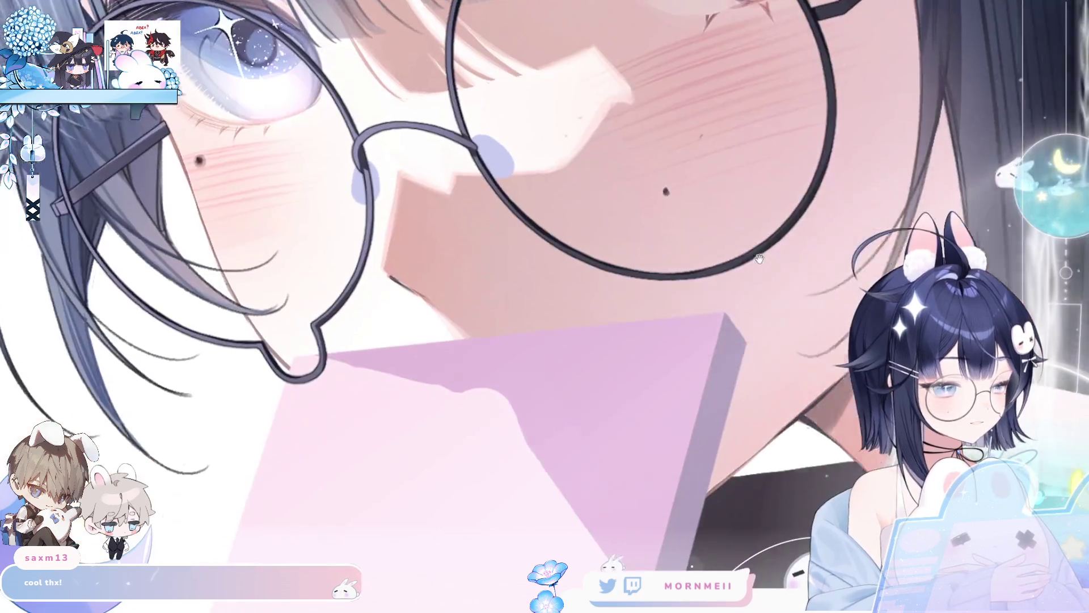
key("ctrl+Tab")
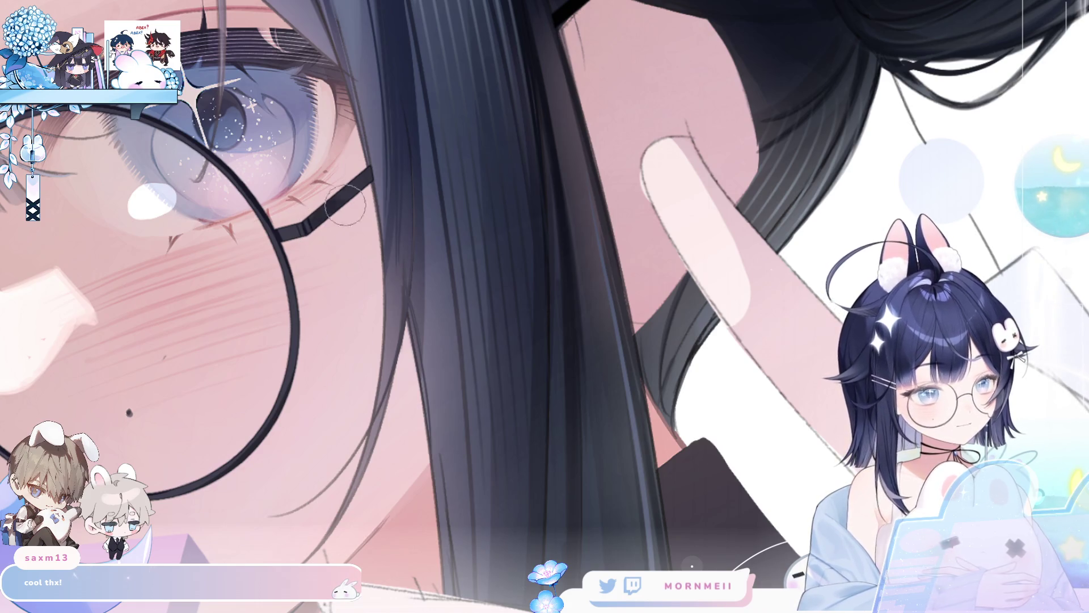
Step: Mirror the view back and forth to check the glasses, then fit the whole canvas with Ctrl+0
scroll(397, 189, "down", 1)
scroll(398, 189, "down", 2)
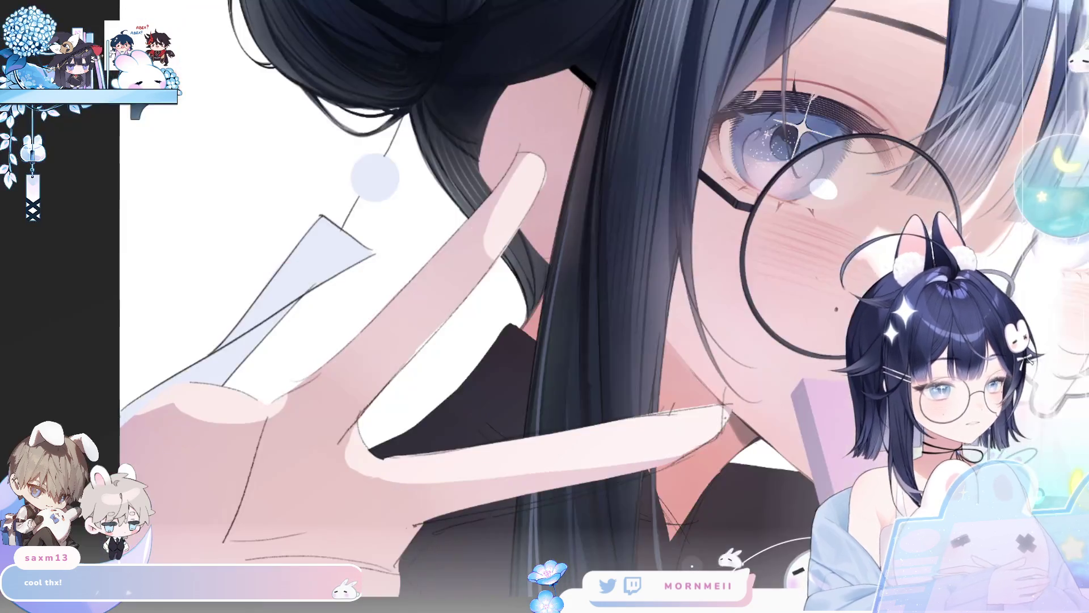
scroll(533, 284, "up", 3)
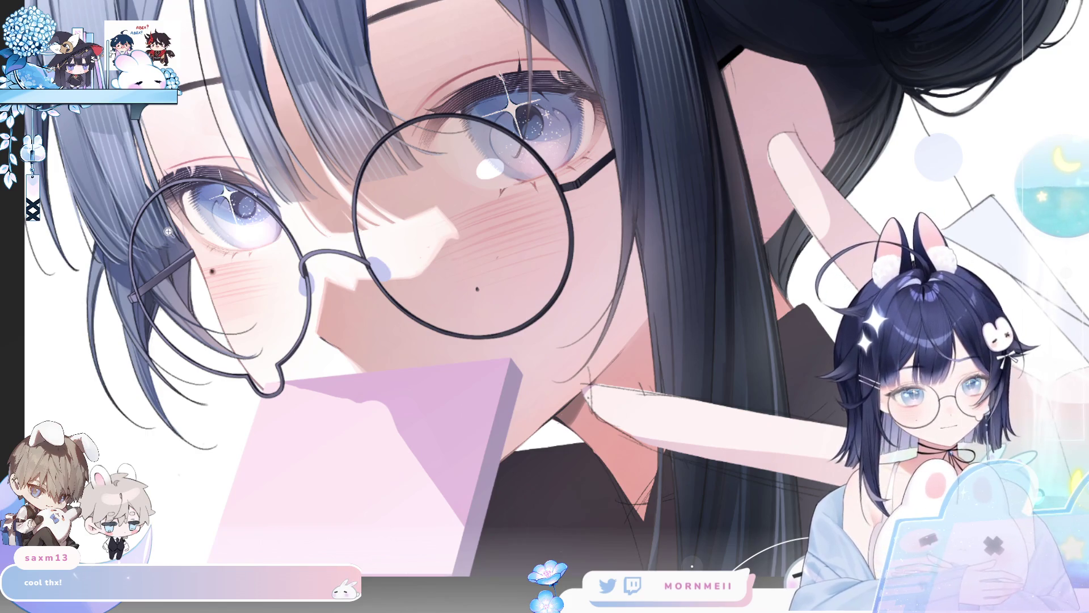
scroll(168, 232, "up", 3)
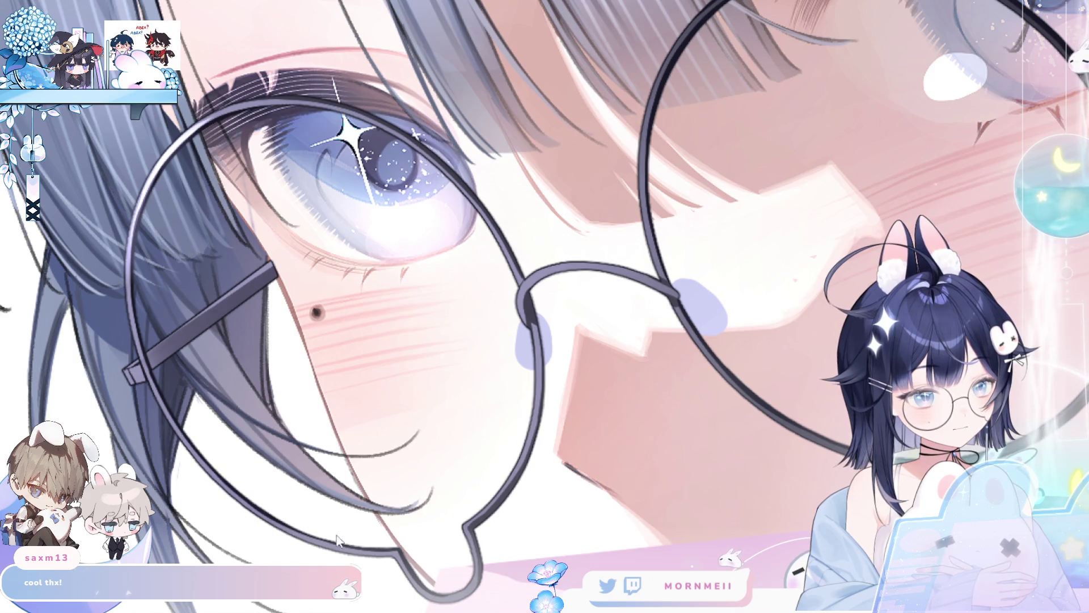
key("m")
key("m")
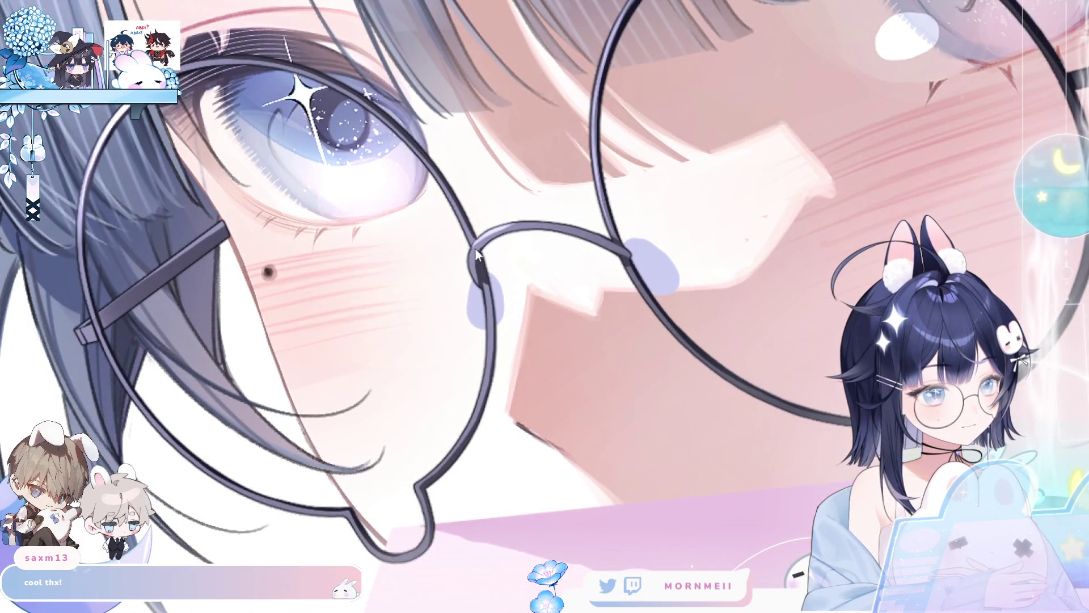
key("m")
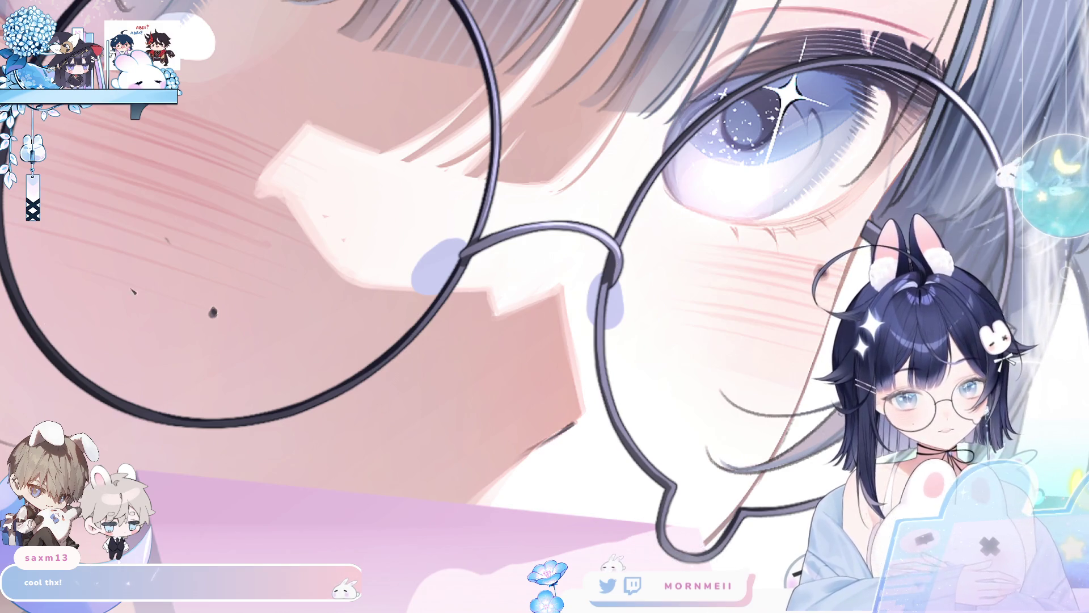
key("m")
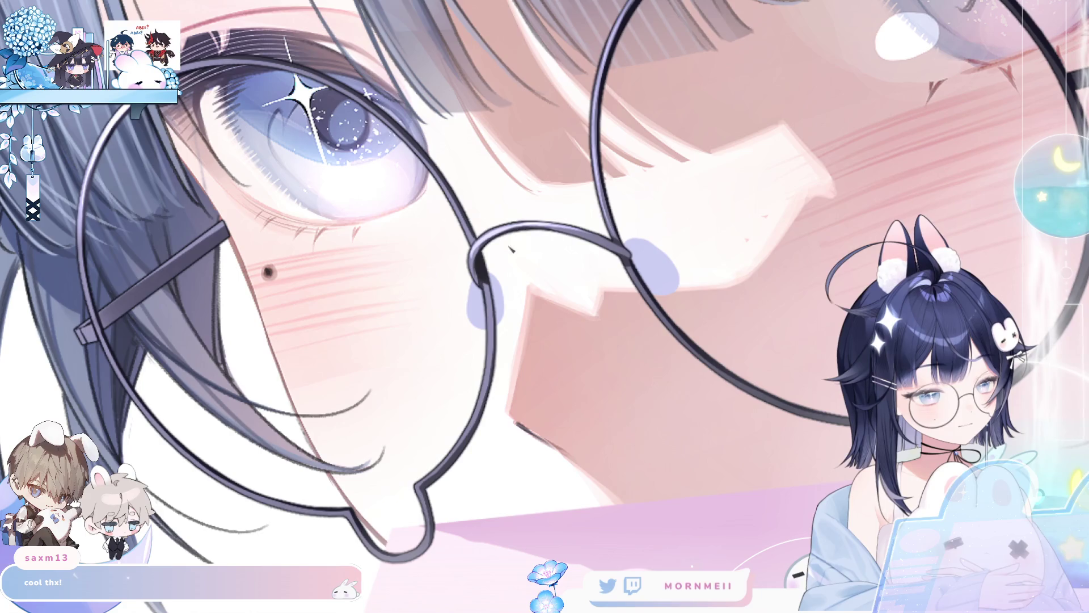
key("m")
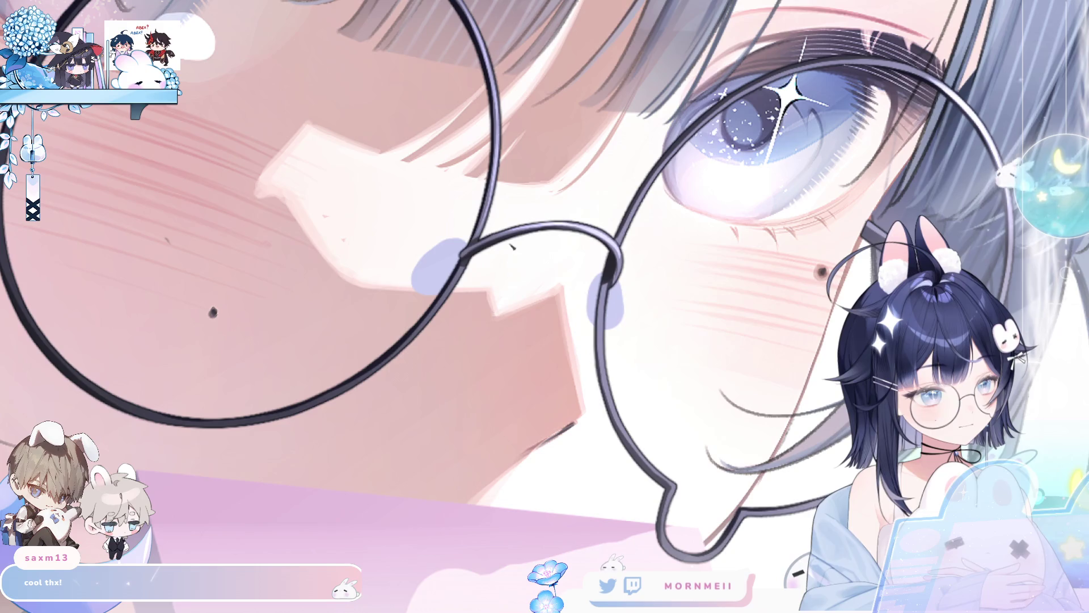
key("ctrl+0")
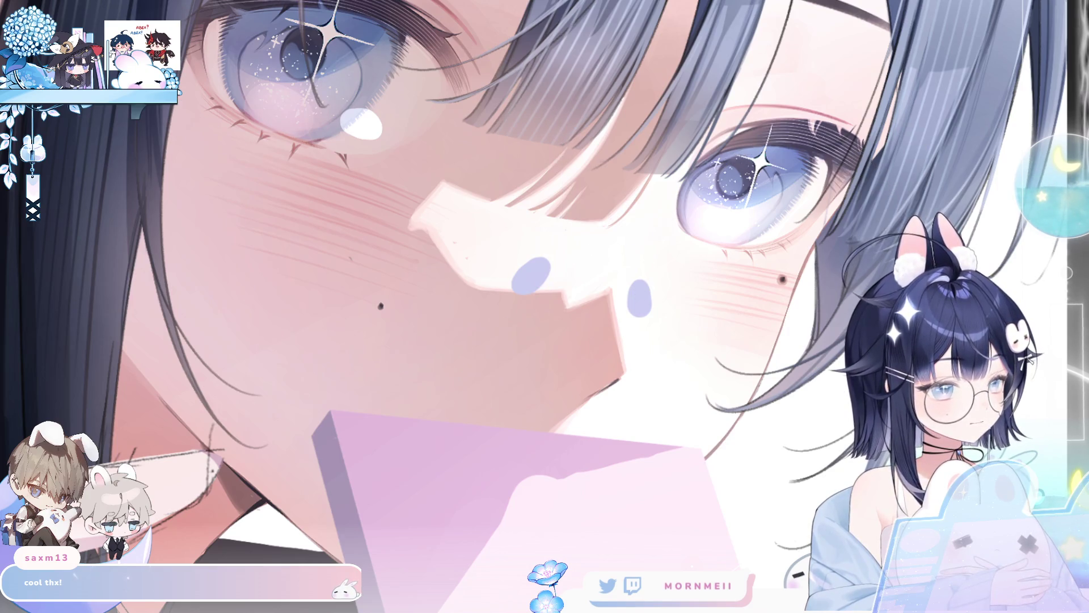
left_click_drag(866, 254, 684, 282)
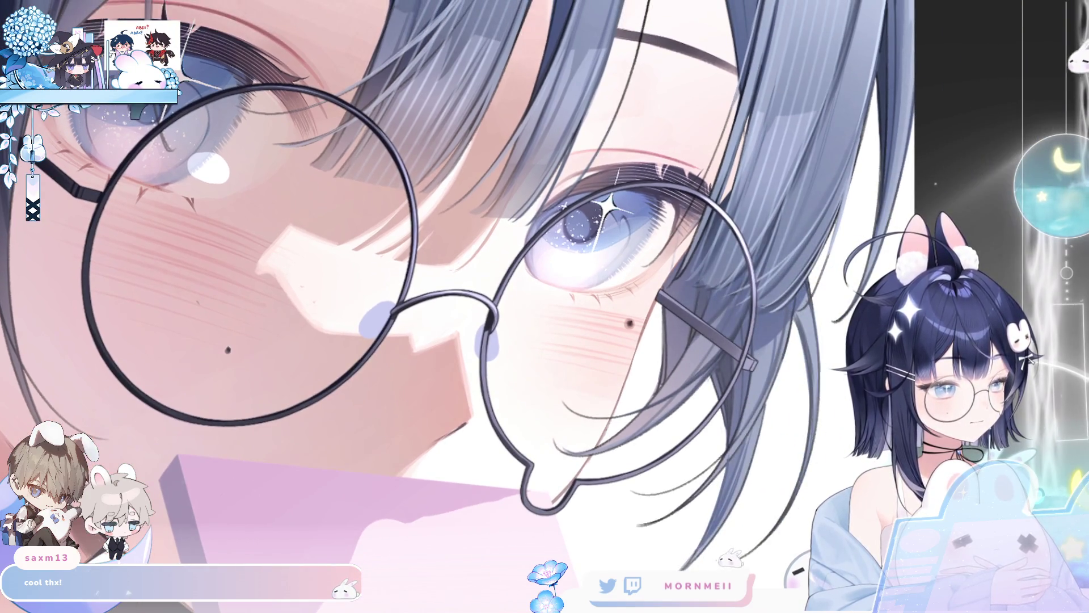
scroll(755, 264, "down", 2)
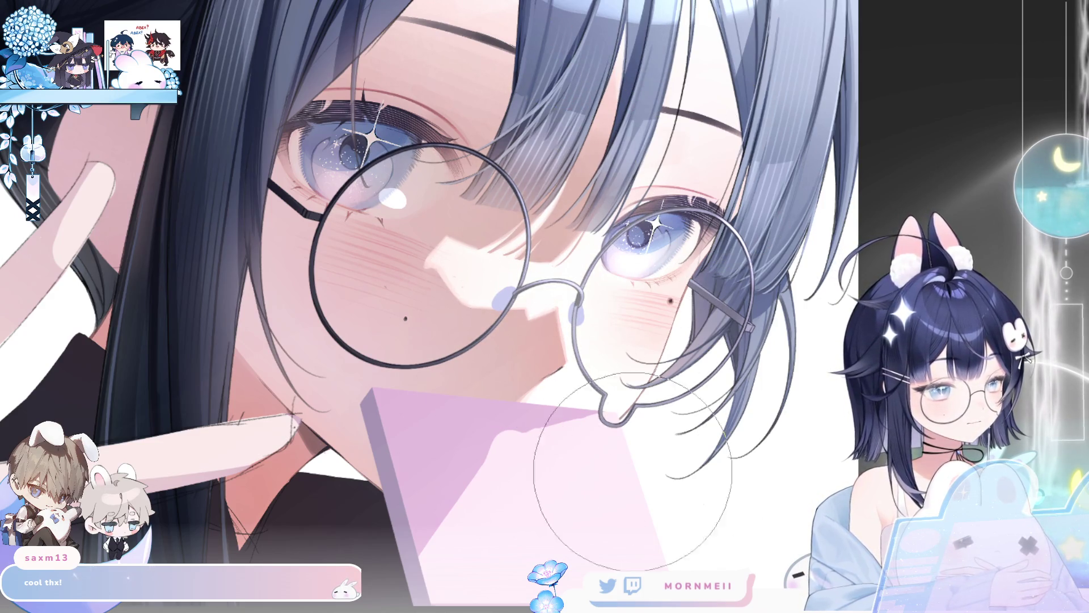
key("m")
key("m")
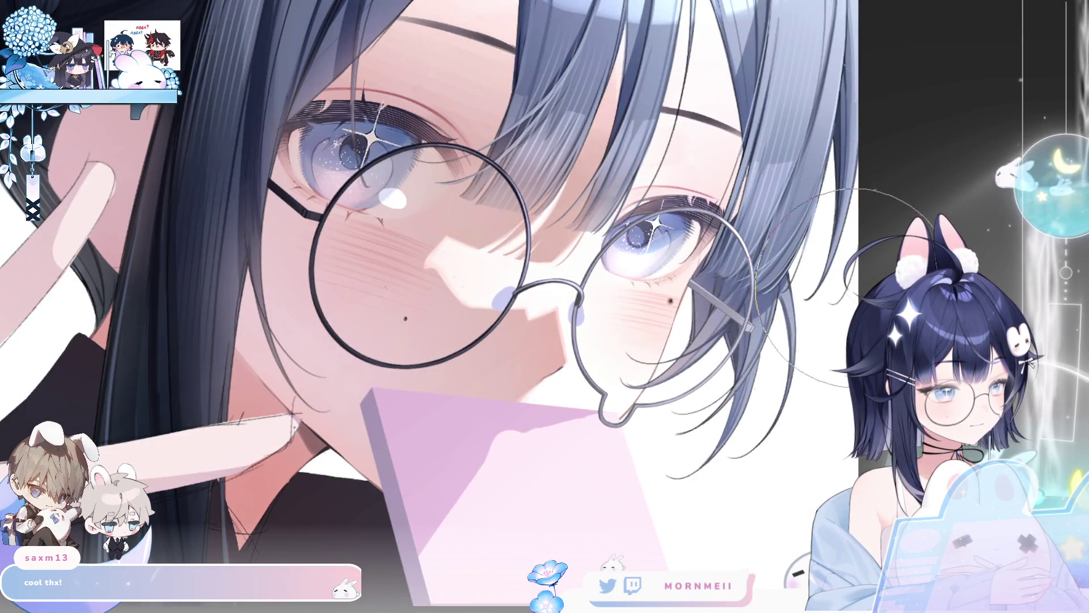
key("m")
key("m")
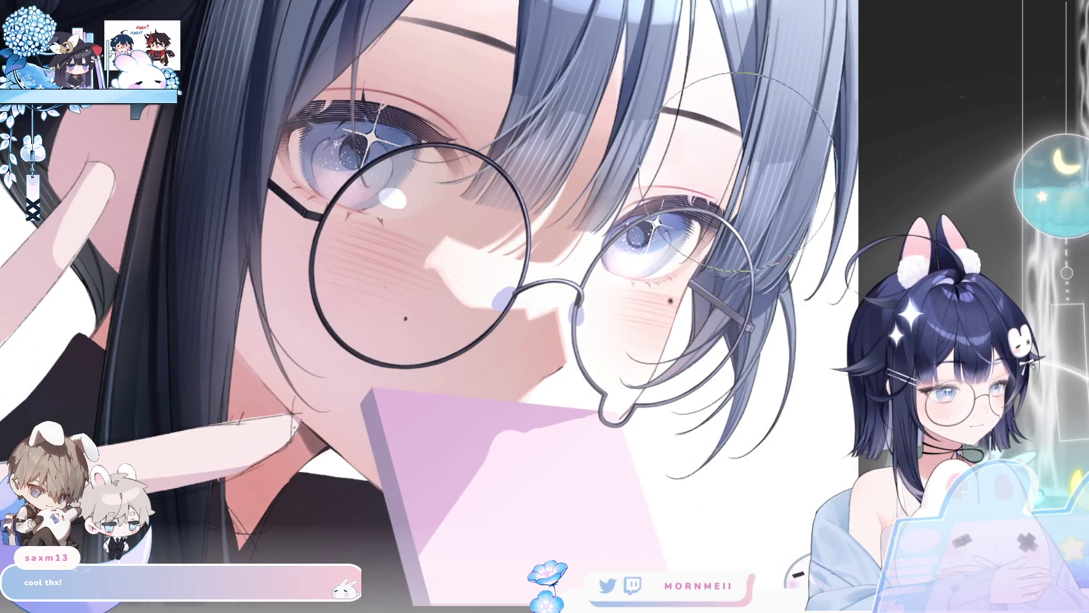
key("m")
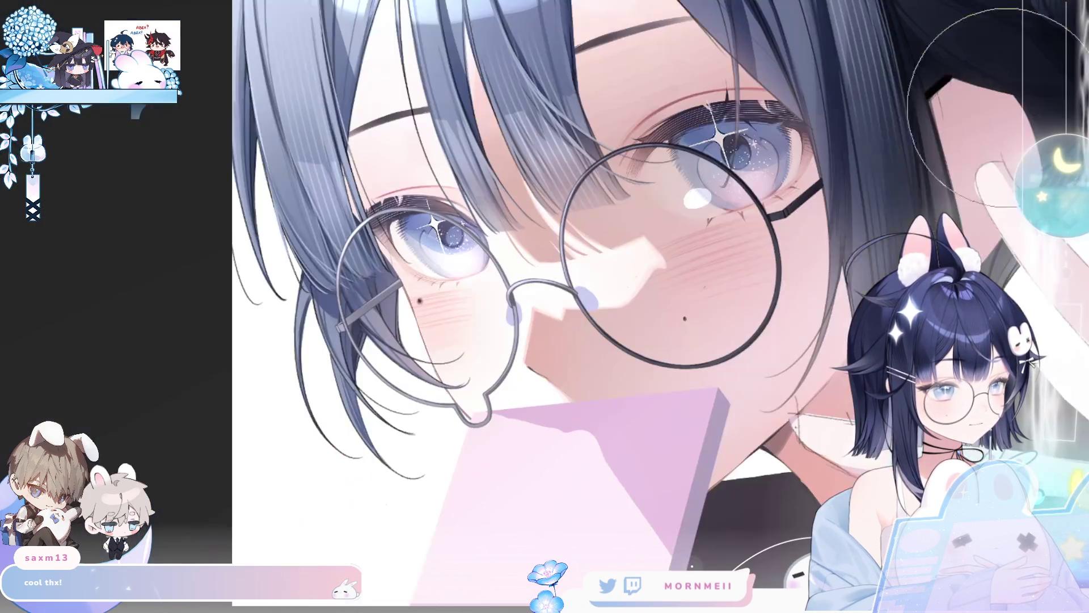
key("m")
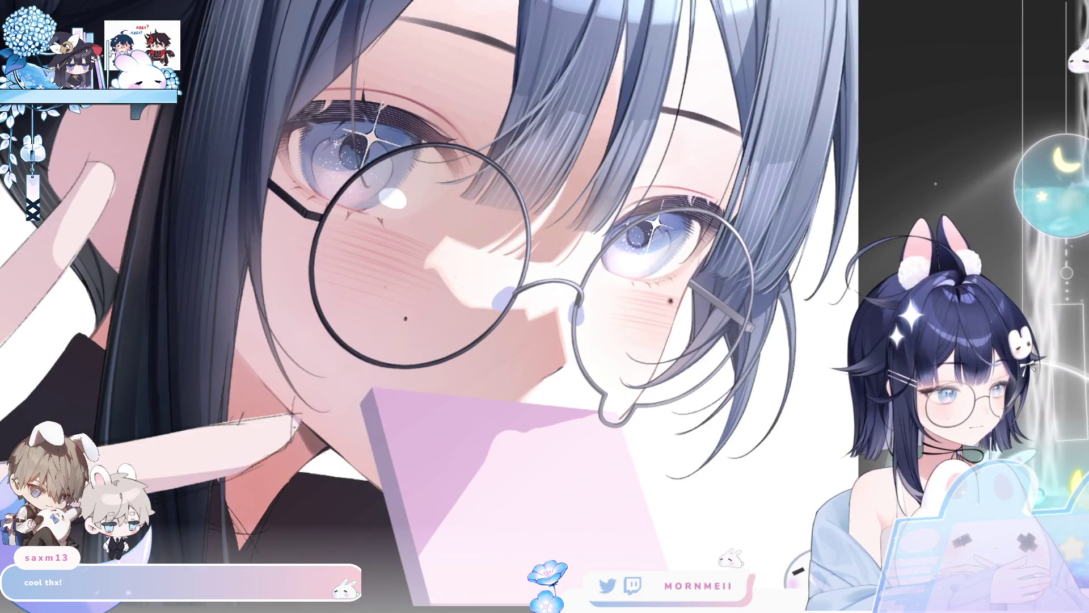
key("m")
key("m")
key("minus")
key("minus")
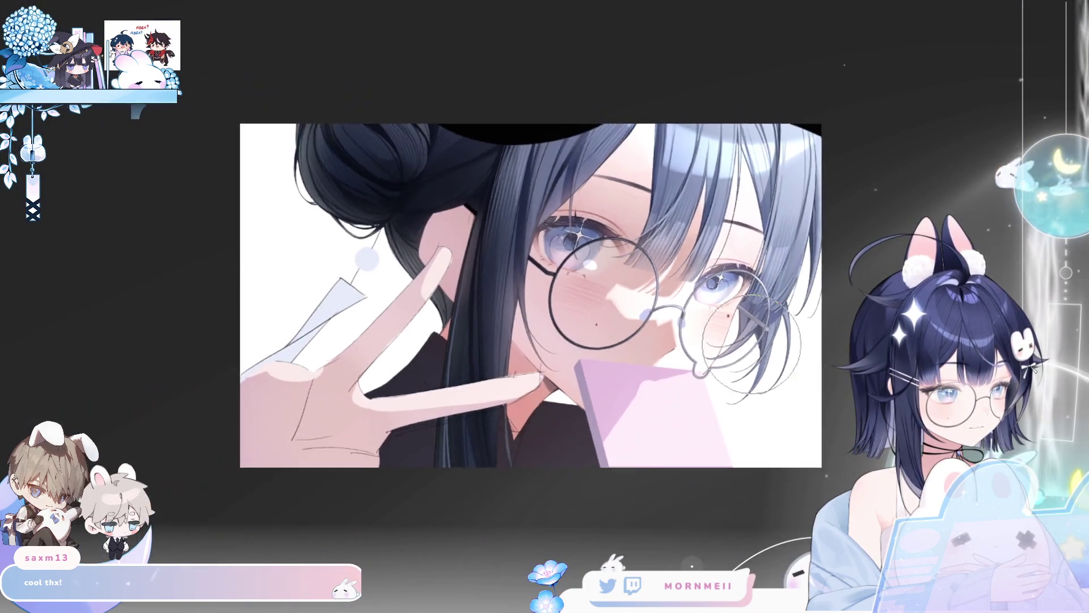
key("m")
key("m")
Step: Zoom in on the face and glasses and flip the canvas to check proportions
key("plus")
key("plus")
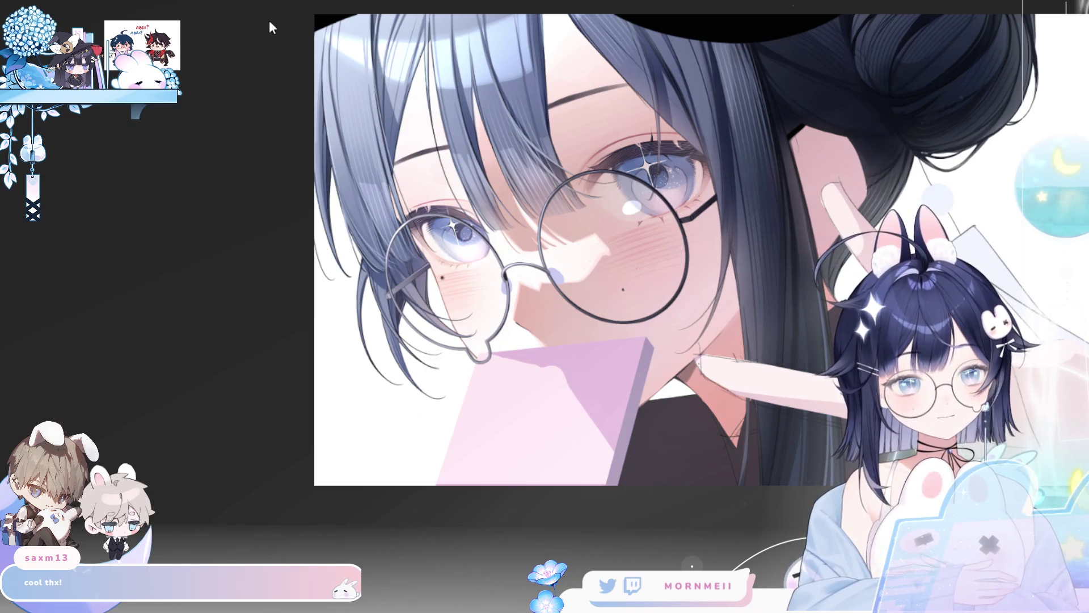
left_click(552, 257)
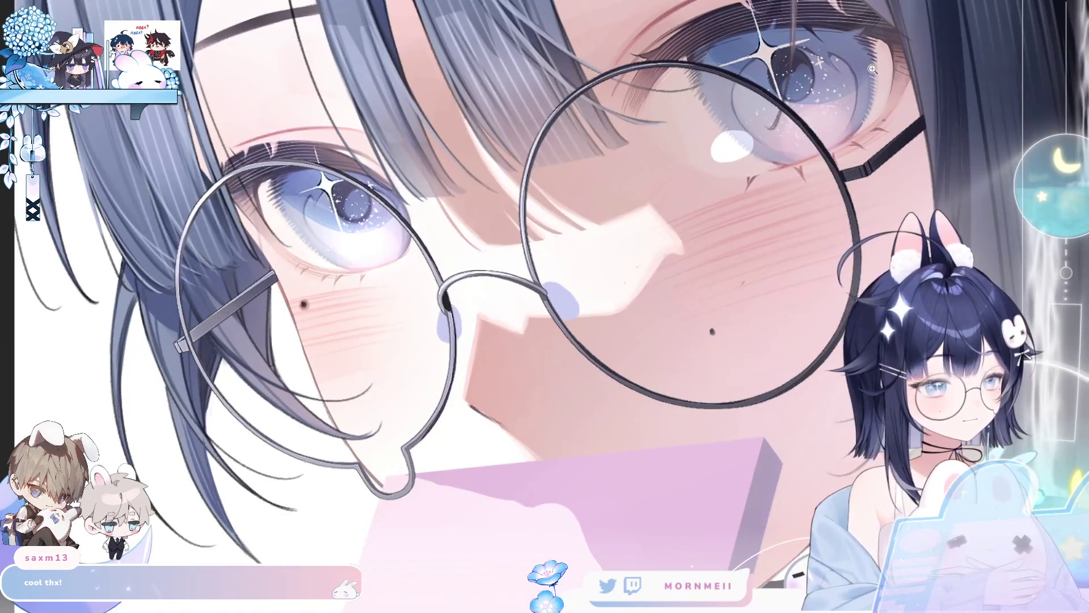
key("h")
key("h")
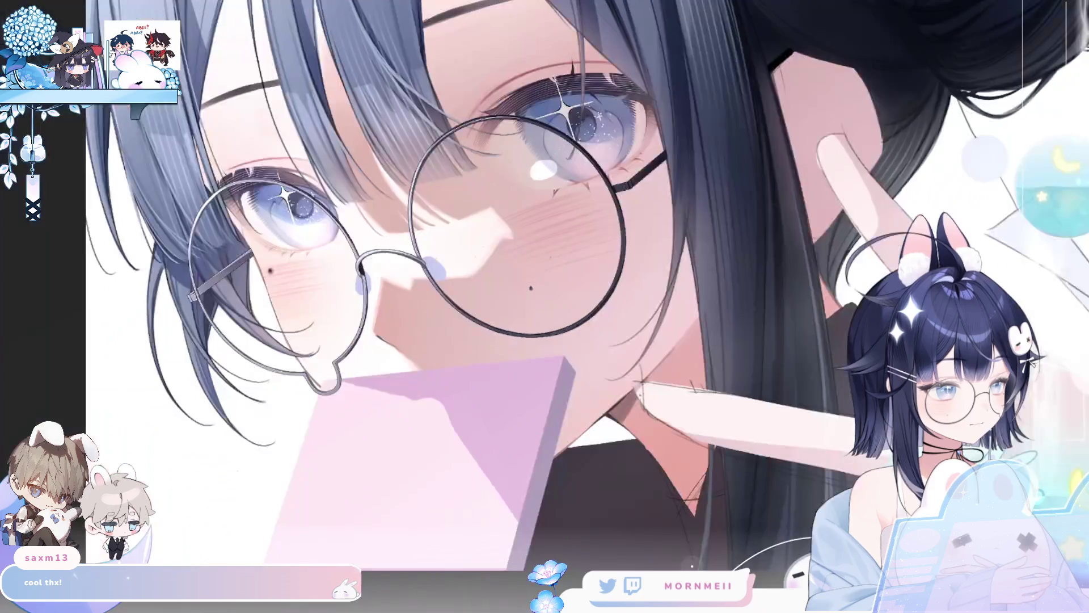
key("h")
key("h")
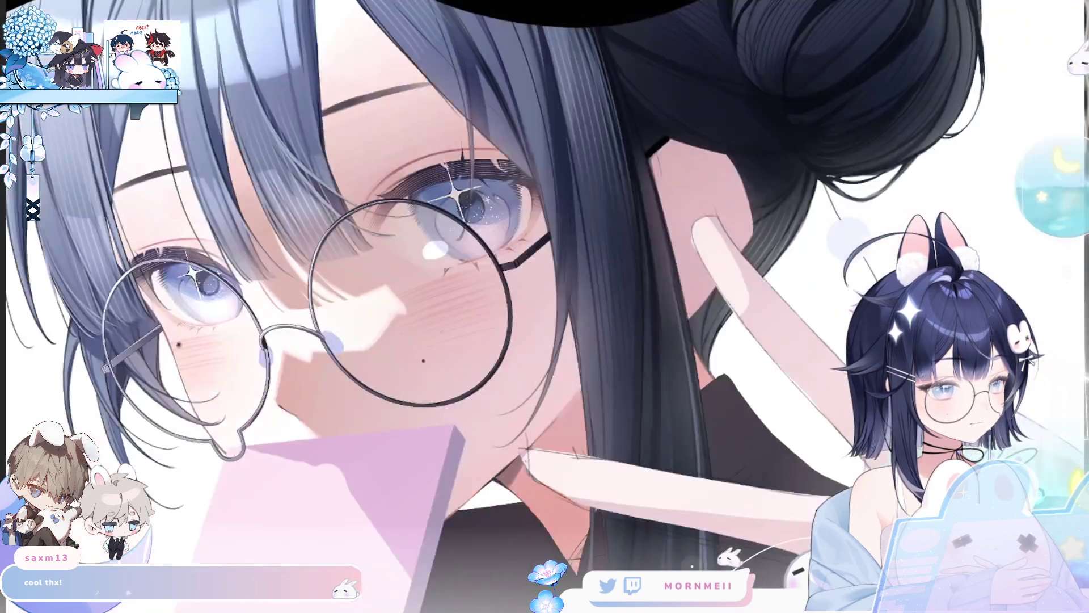
key("h")
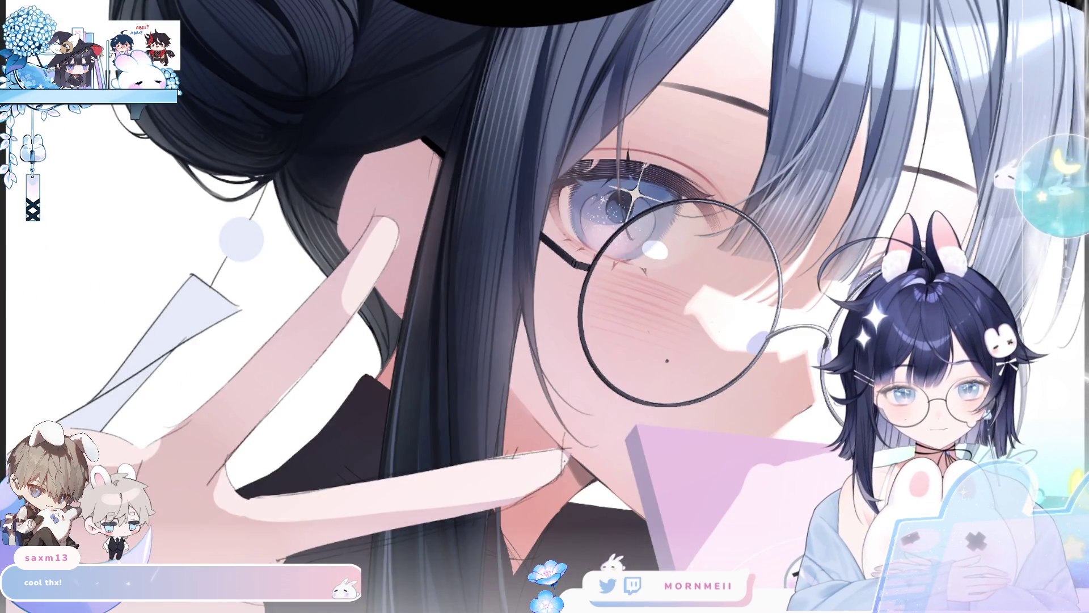
Step: Select the inside of both lenses, refit the view, and paste in a pale blue-white fill
left_click(609, 334)
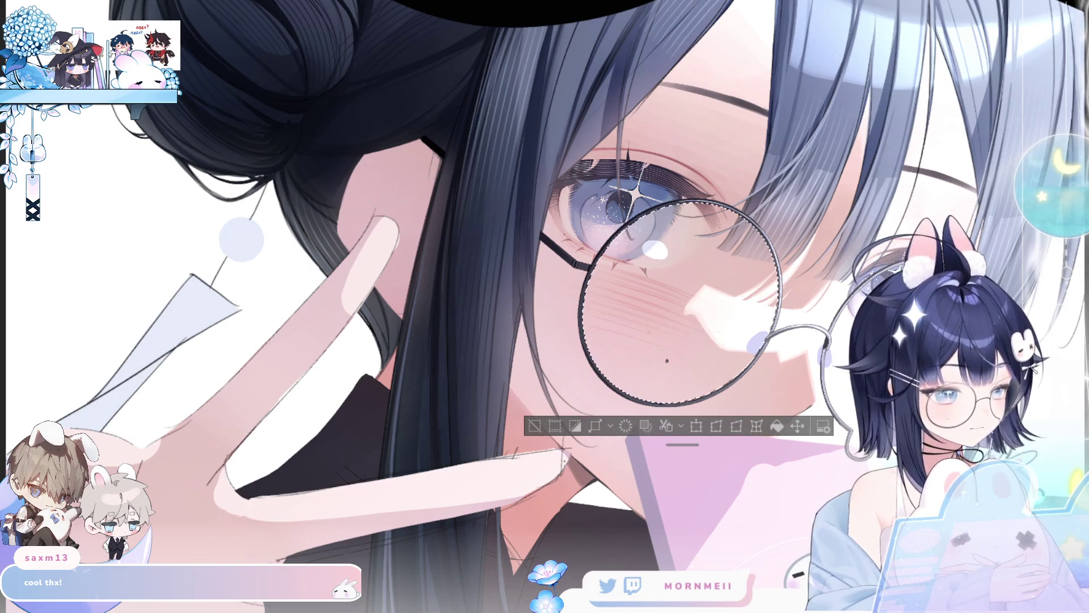
scroll(612, 322, "right", 5)
scroll(612, 322, "up", 8)
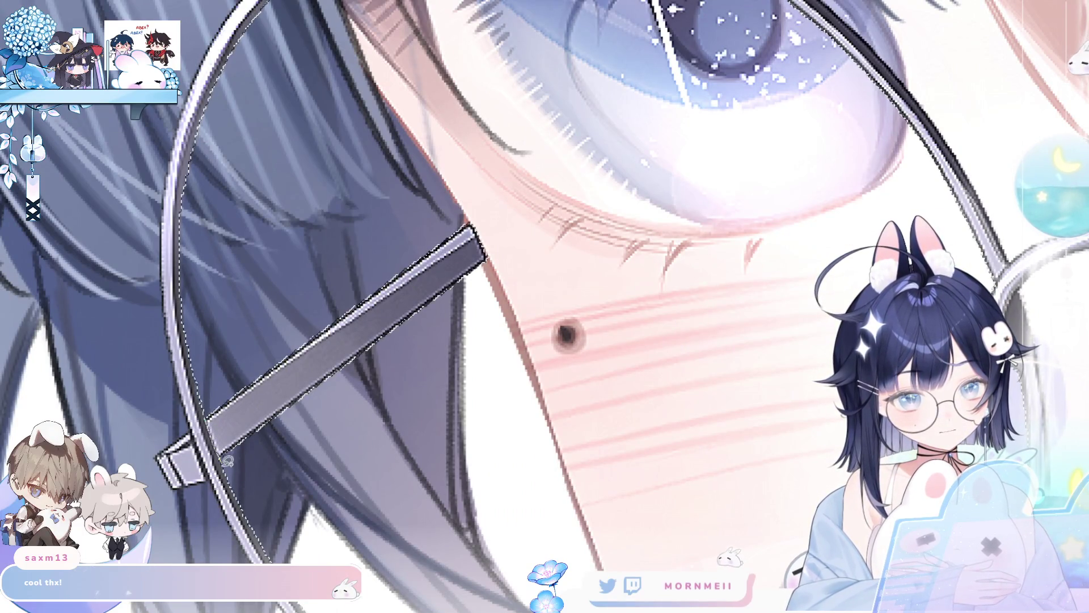
key("ctrl+0")
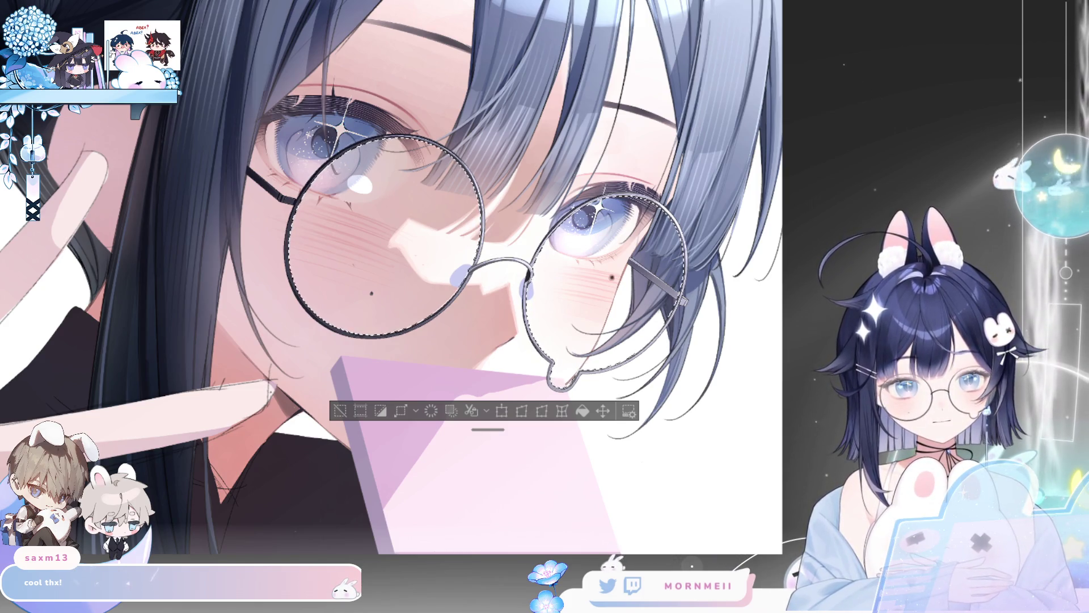
key("ctrl+v")
Step: Clear the lens selection, flip-check the result, then zoom in closely on the lenses
left_click(340, 411)
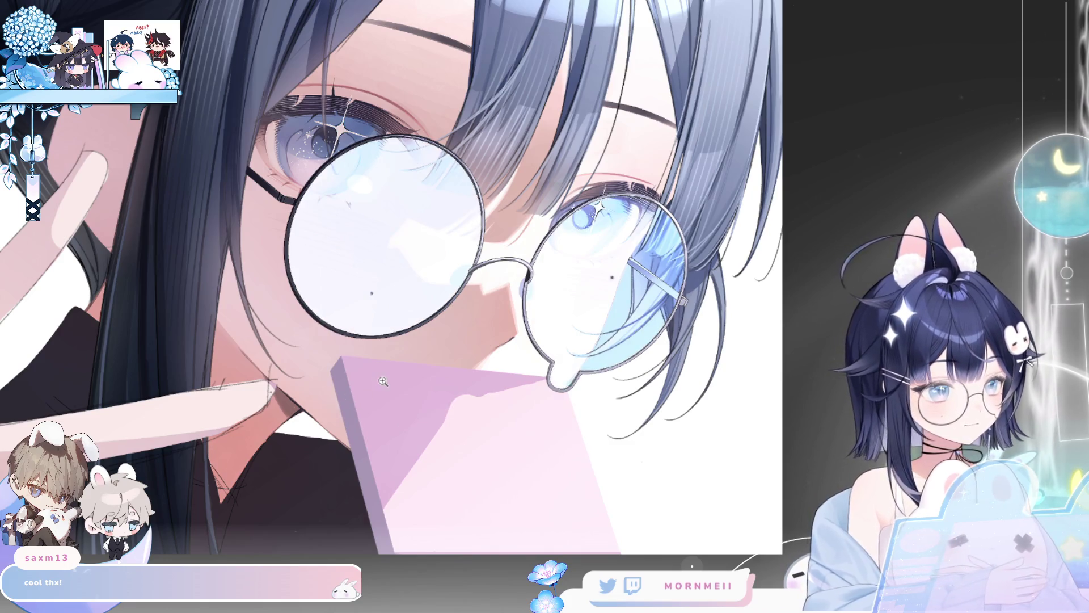
key("h")
key("h")
key("h")
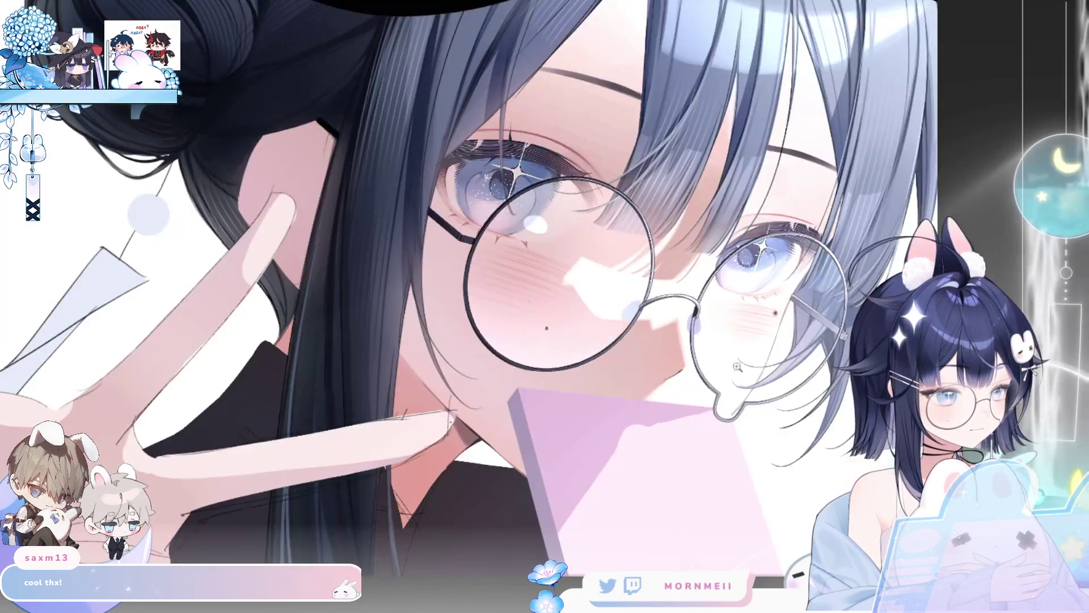
left_click(556, 244)
left_click(556, 244)
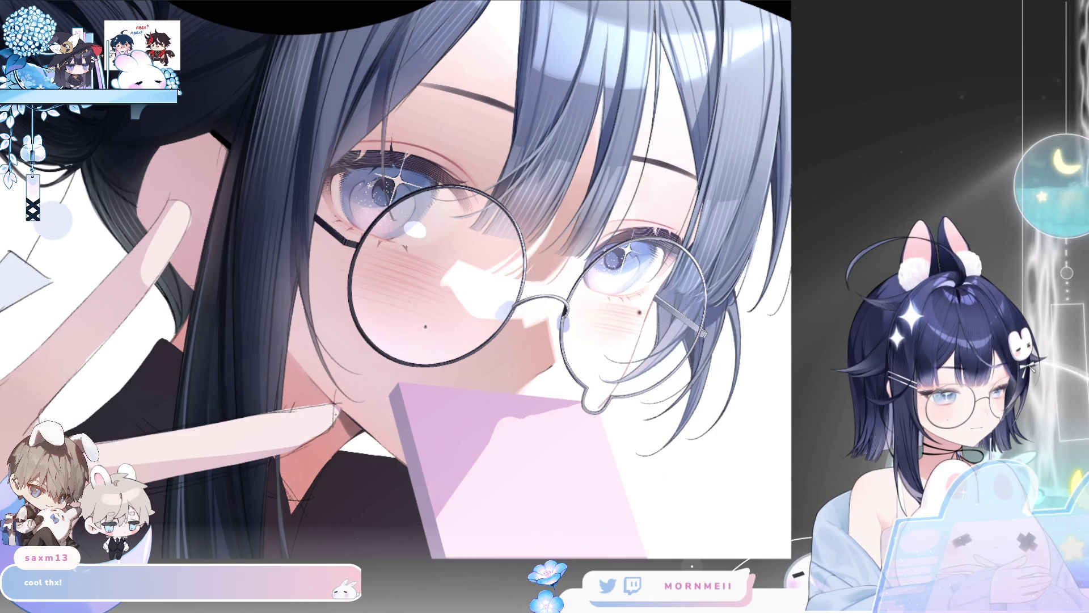
left_click(702, 327)
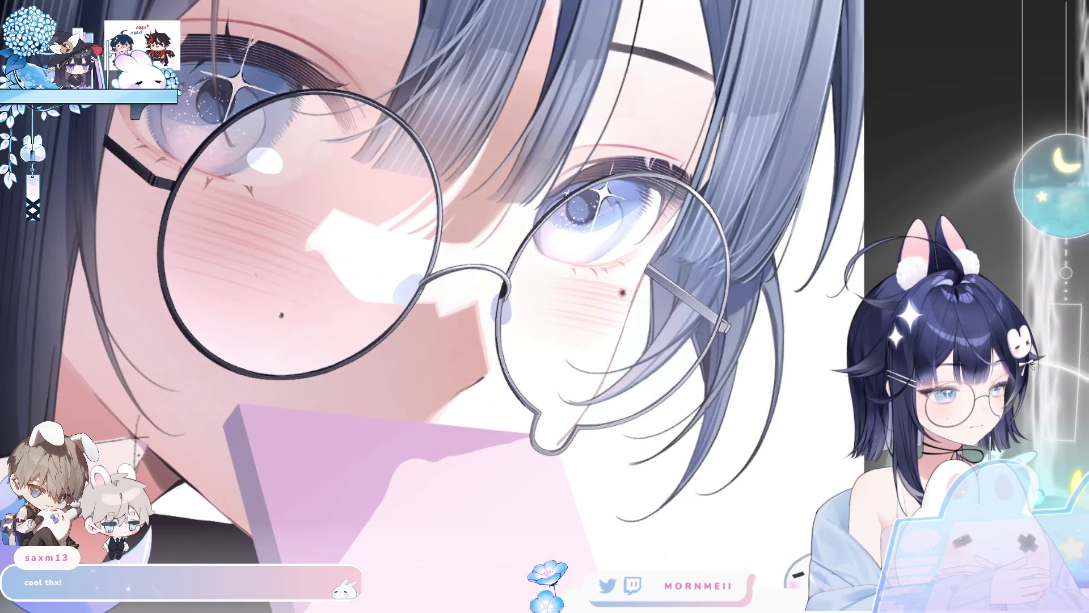
Step: Reselect both lenses, enlarge the brush with ], and paint a whitish glare in the right lens
key("ctrl+z")
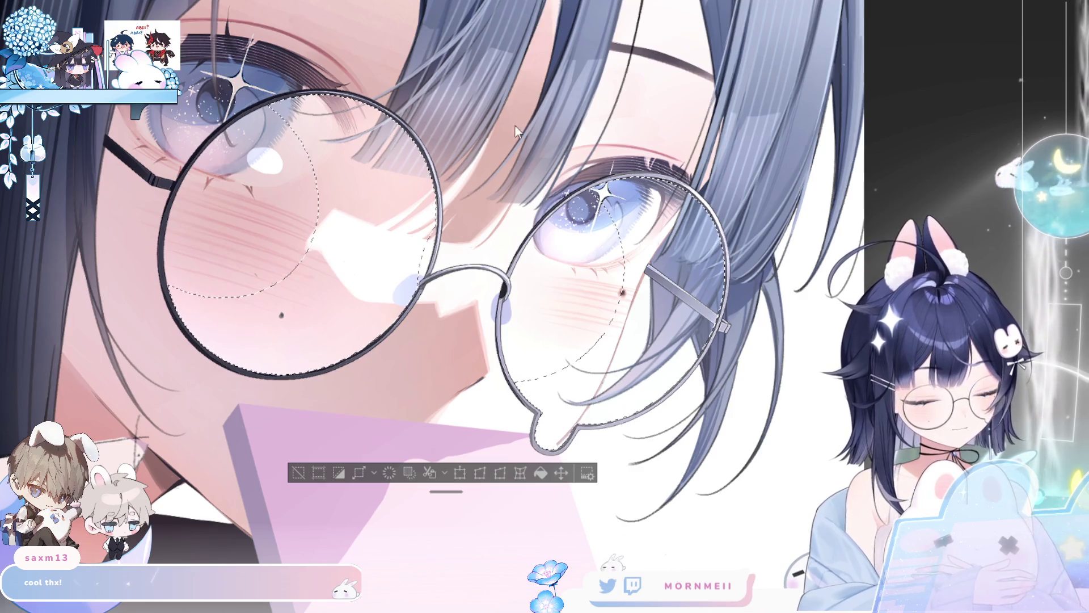
key("bracketright")
key("bracketright")
key("bracketright")
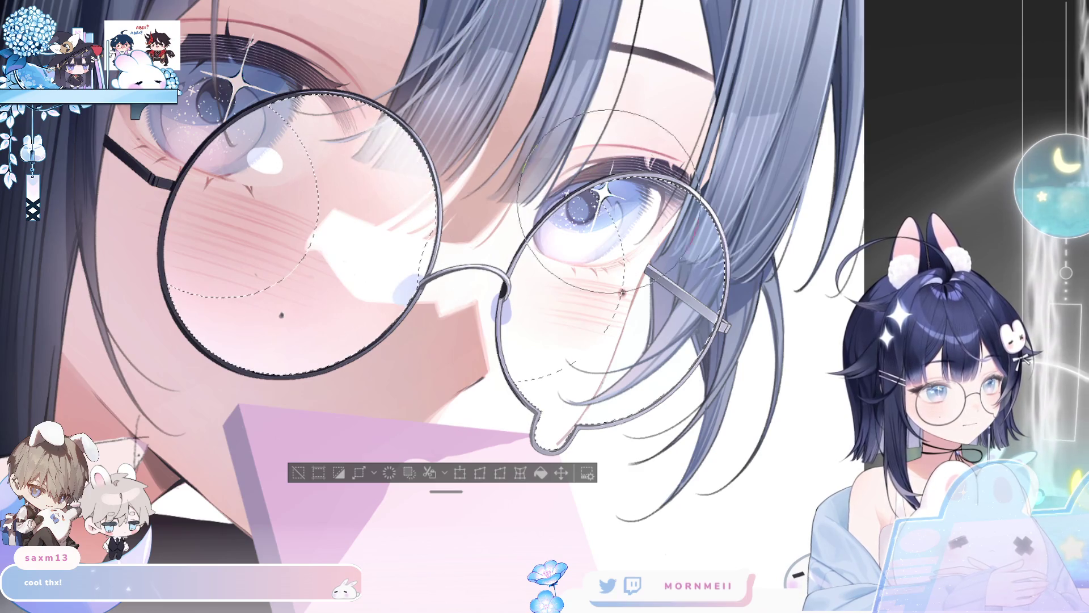
left_click_drag(681, 227, 734, 255)
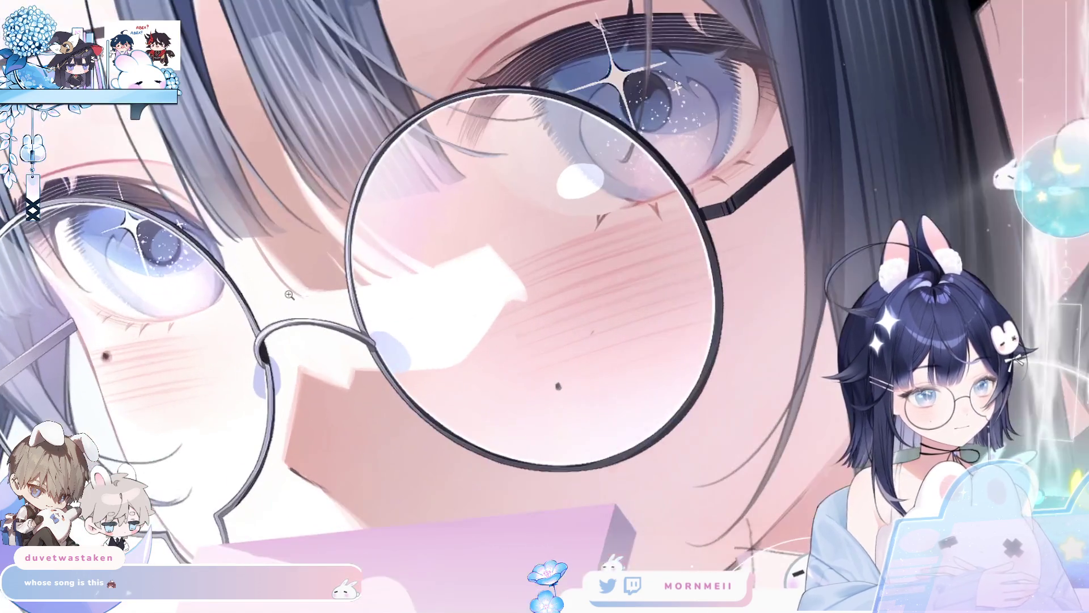
left_click(268, 330)
left_click(706, 181)
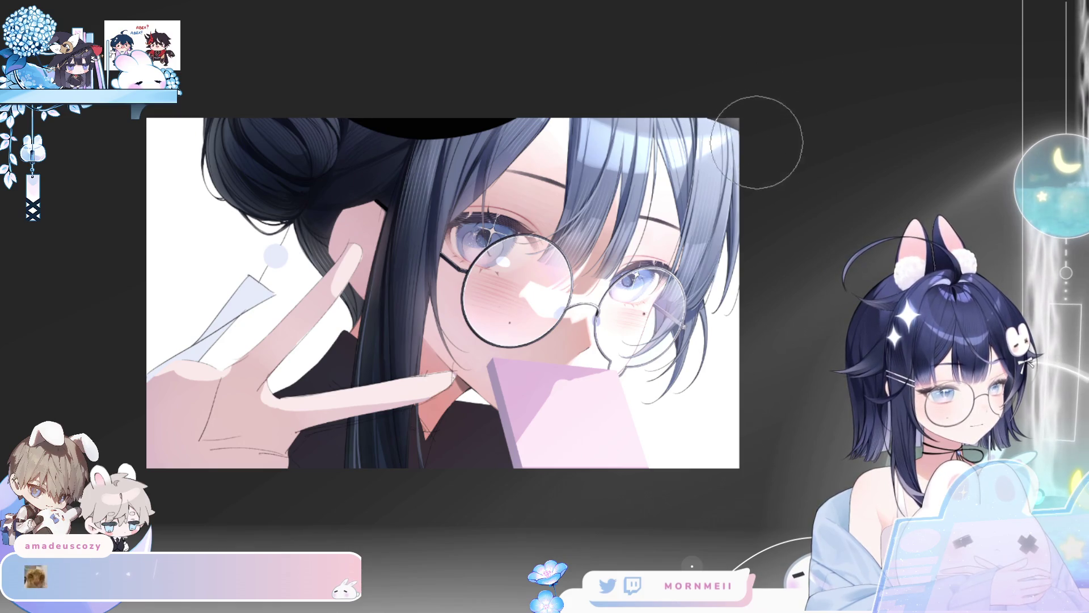
key("h")
key("h")
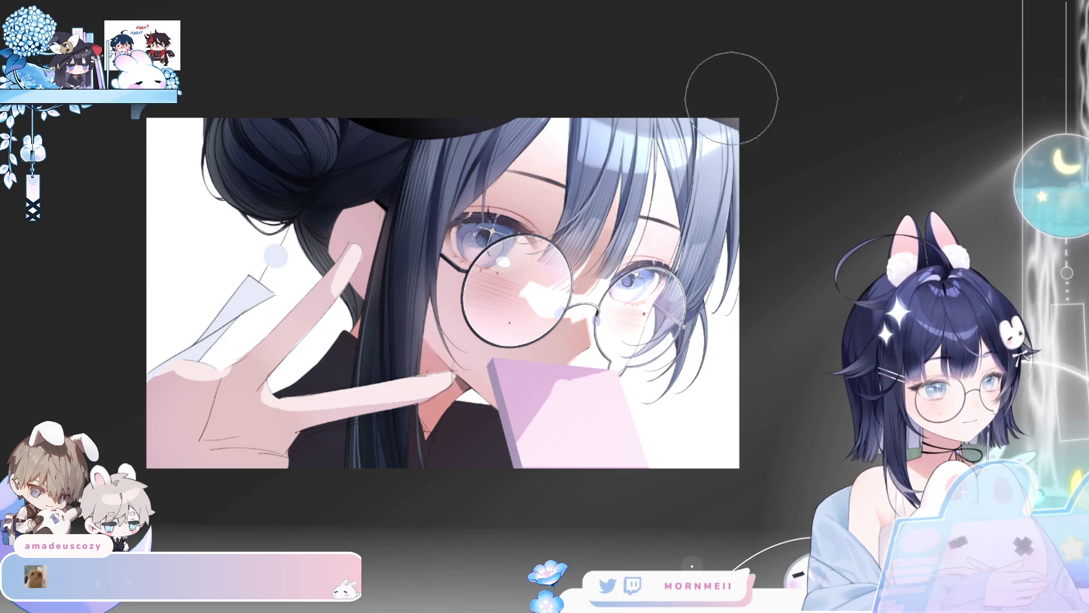
key("h")
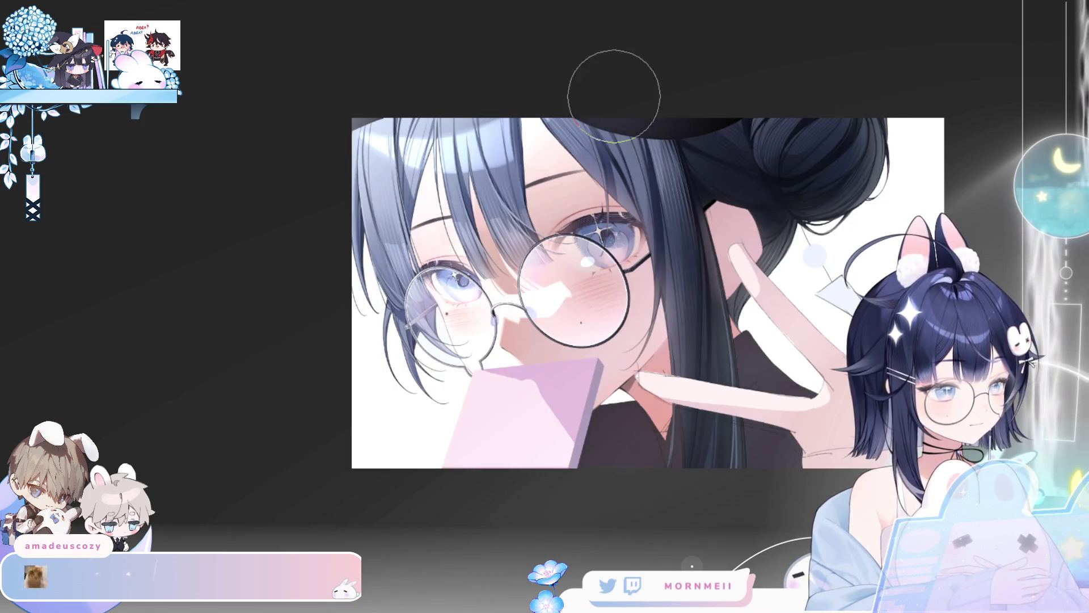
scroll(720, 112, "up", 2)
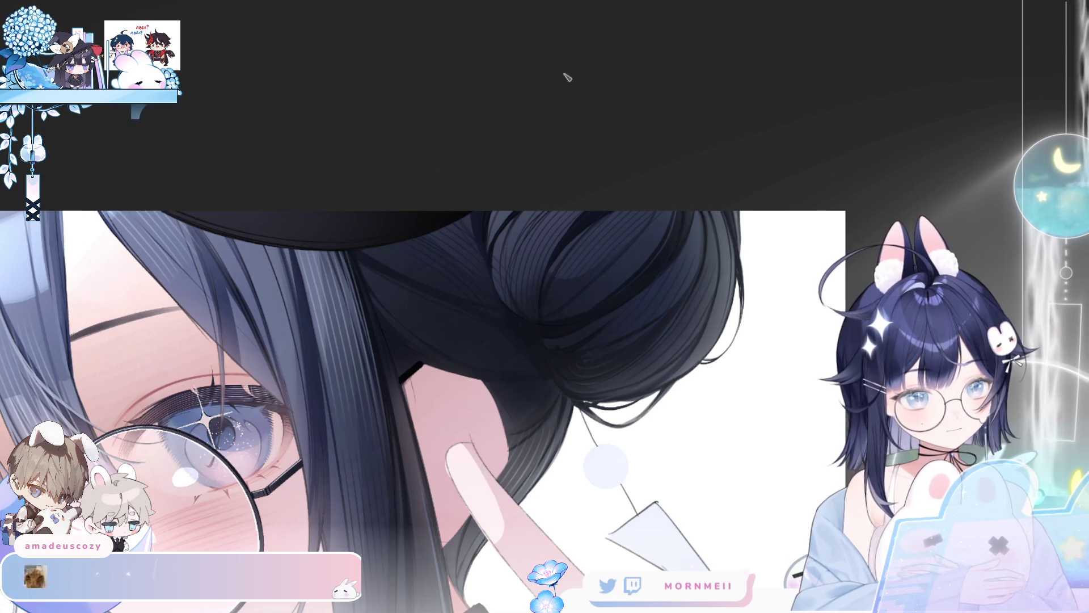
scroll(356, 194, "down", 1)
scroll(356, 194, "left", 2)
scroll(326, 185, "up", 1)
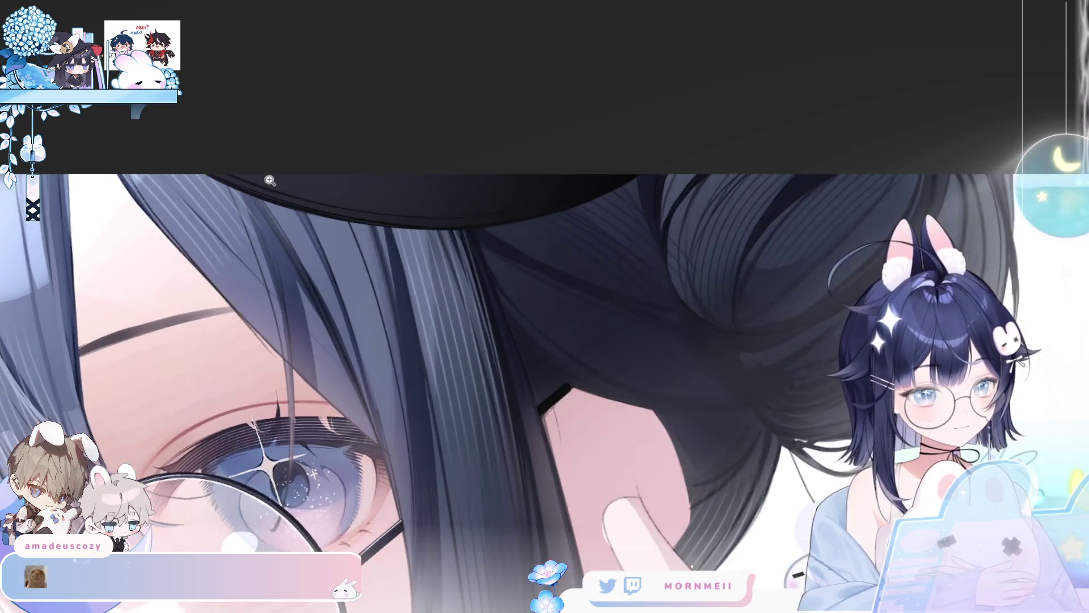
scroll(417, 223, "left", 3)
scroll(519, 197, "up", 1)
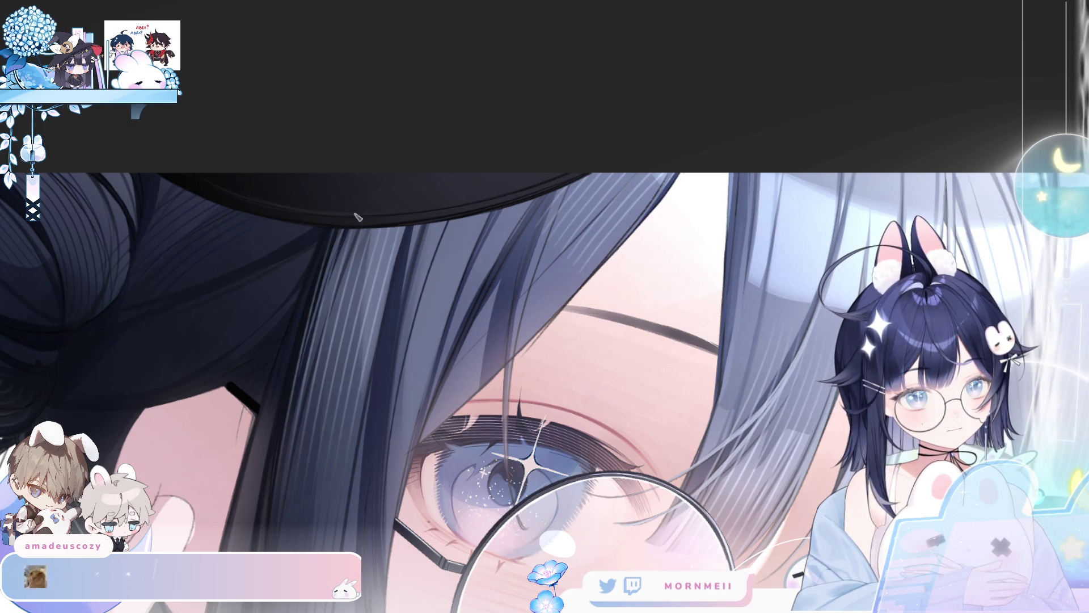
key("ctrl+0")
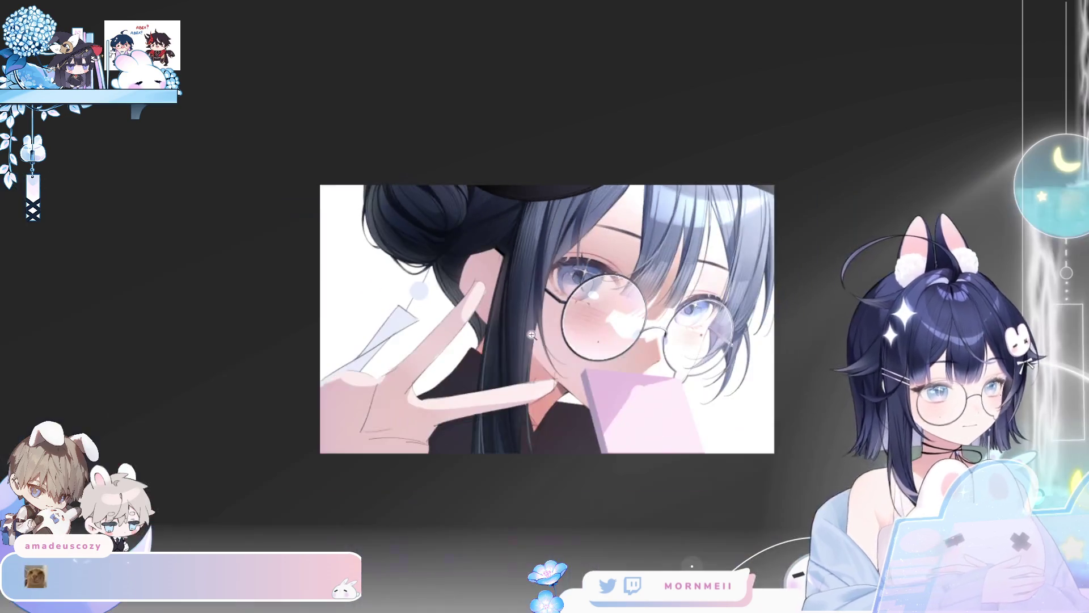
Step: Flip-check the canvas, zoom closely on the hair strands, then fit the illustration to the window
key("h")
key("h")
left_click(591, 194)
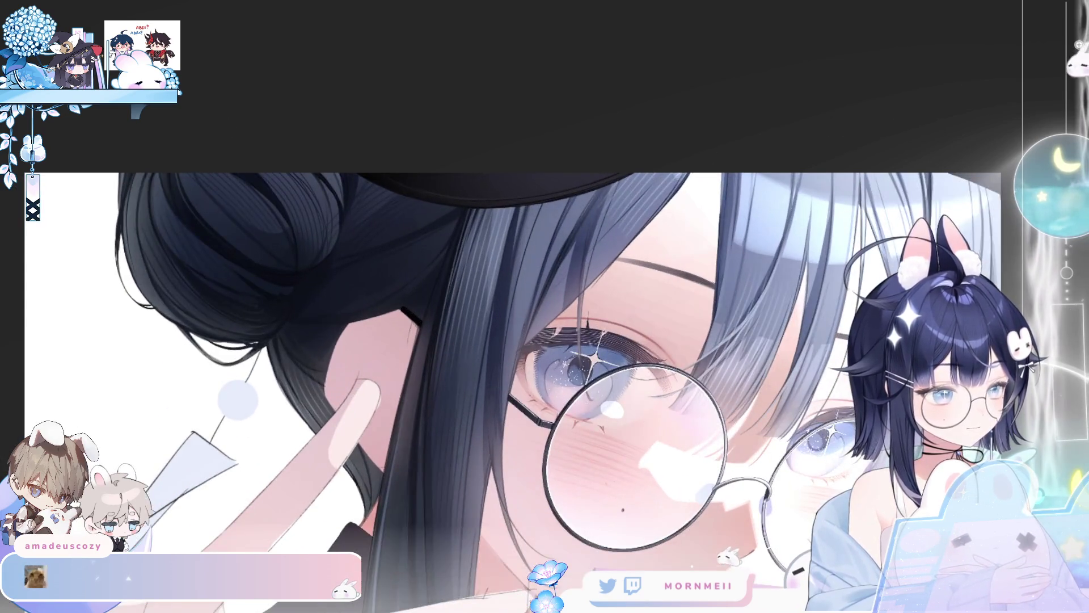
key("h")
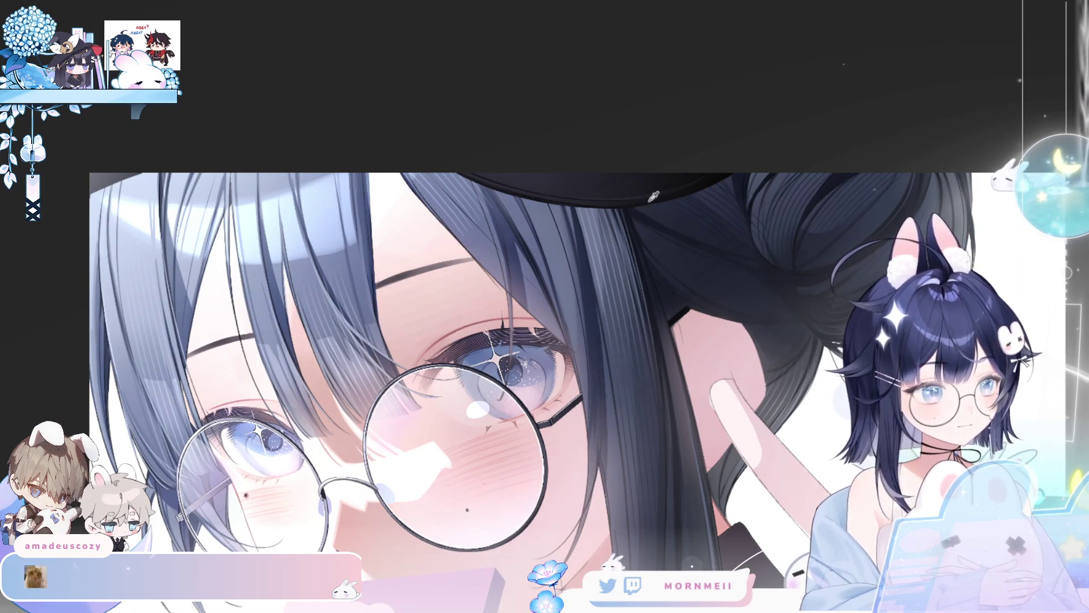
left_click(503, 186)
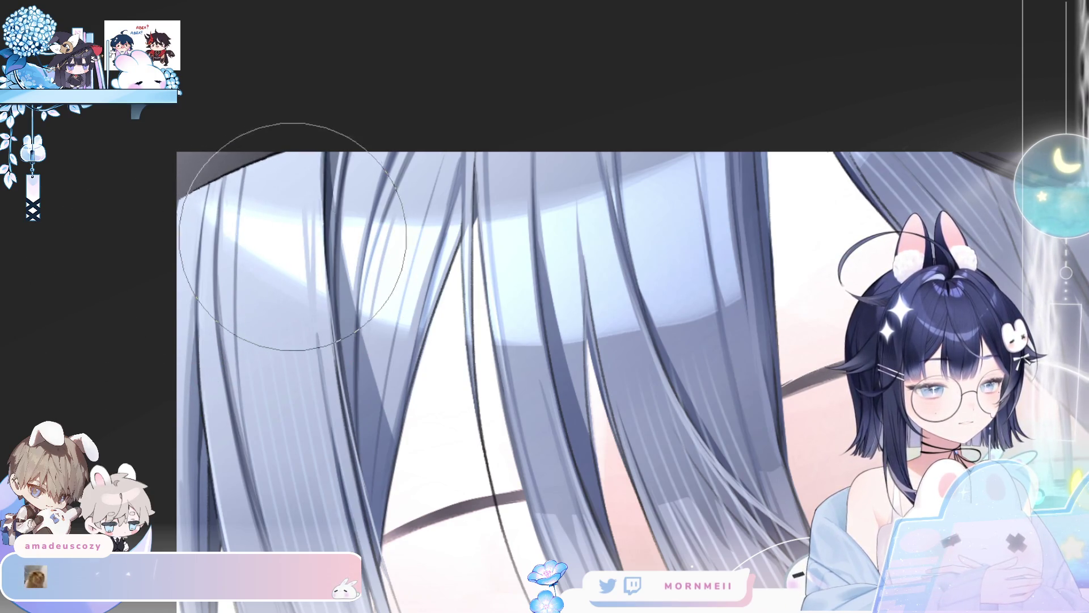
key("ctrl+0")
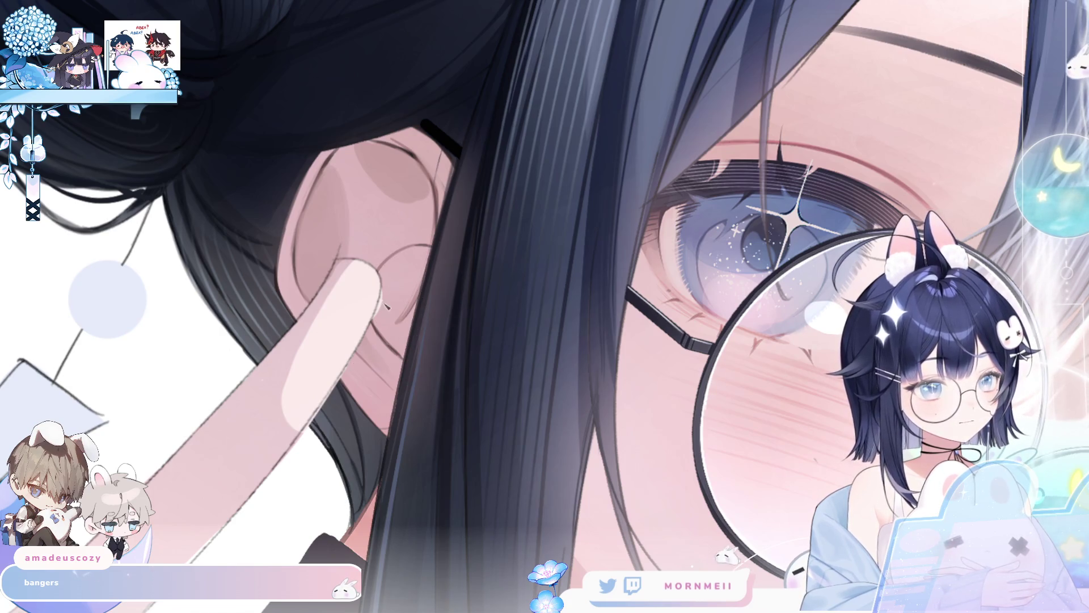
left_click(449, 238)
left_click(703, 177)
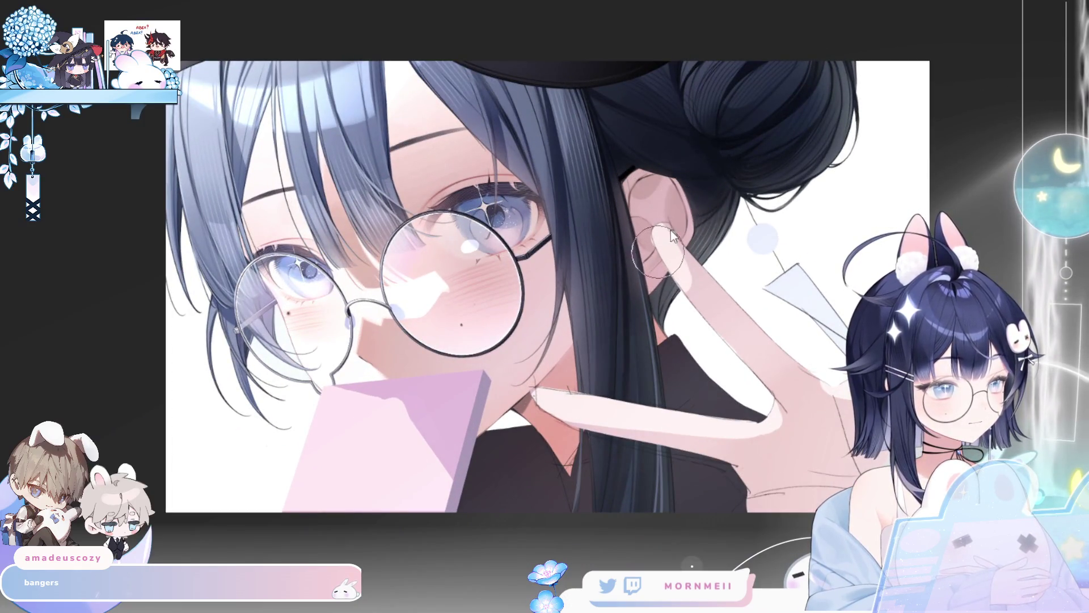
key("h")
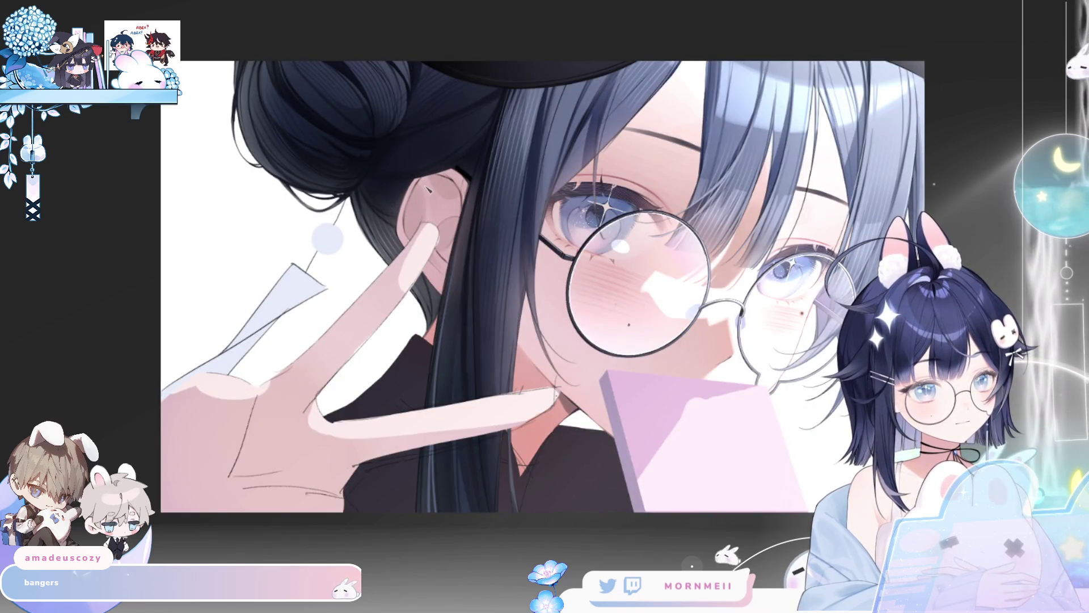
scroll(506, 131, "down", 2)
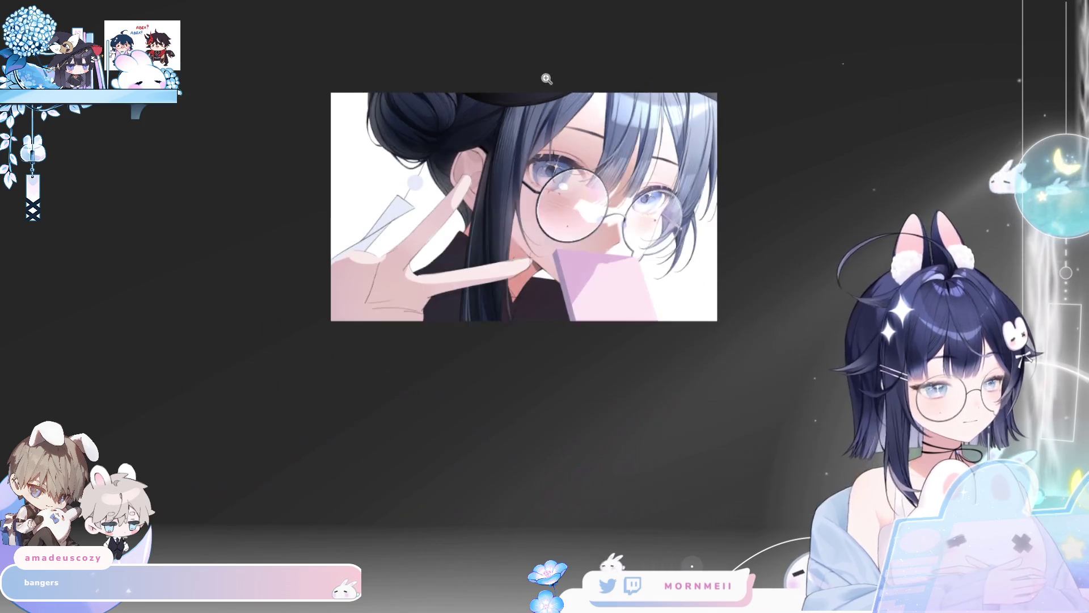
key("h")
scroll(650, 193, "up", 4)
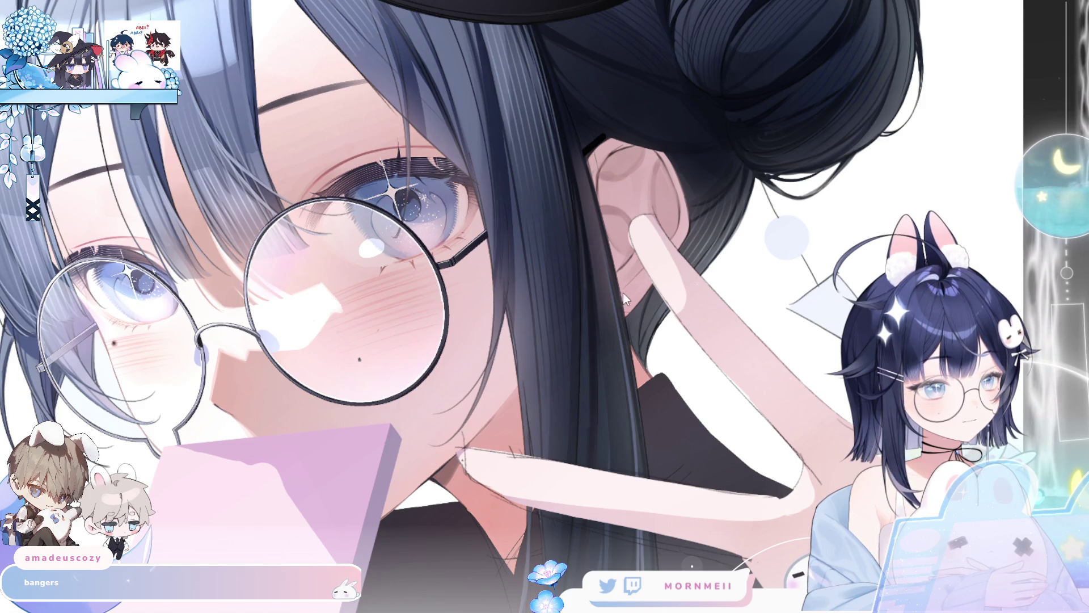
key("h")
key("ctrl+minus")
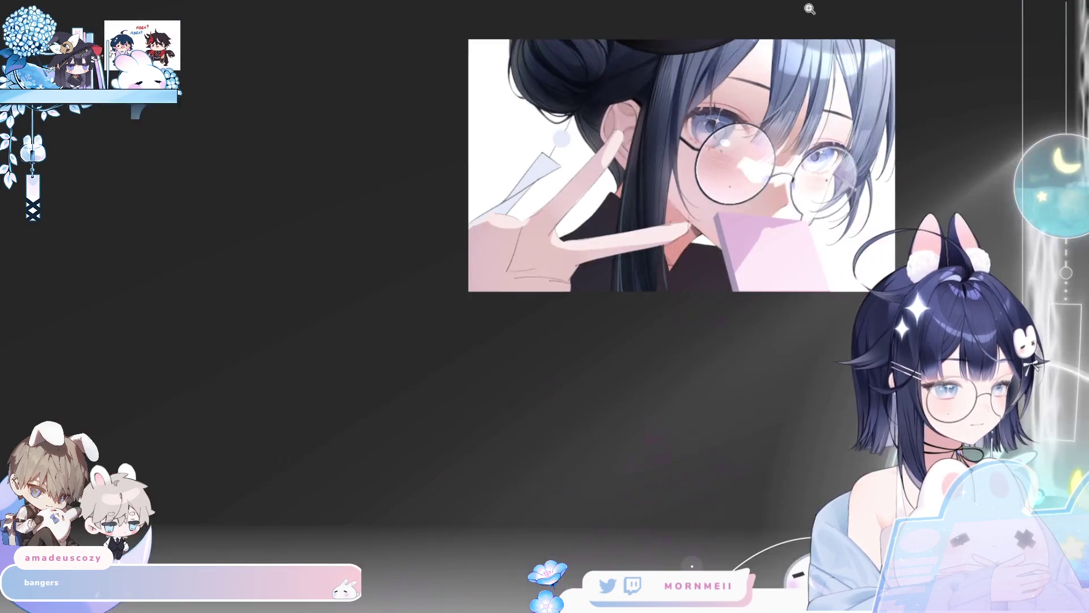
left_click(689, 106)
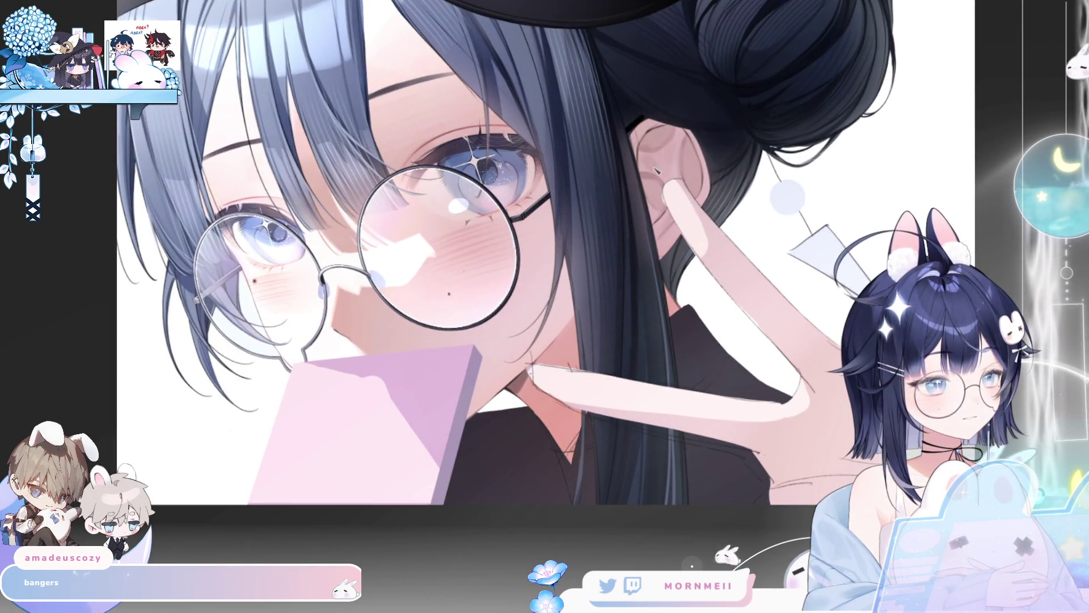
key("ctrl+minus")
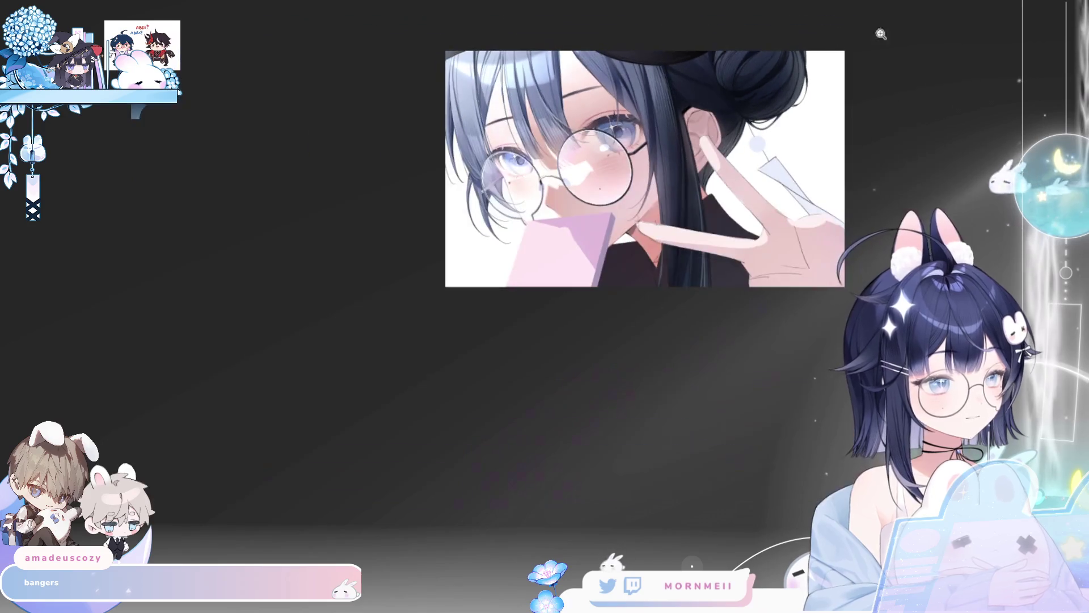
left_click(698, 133)
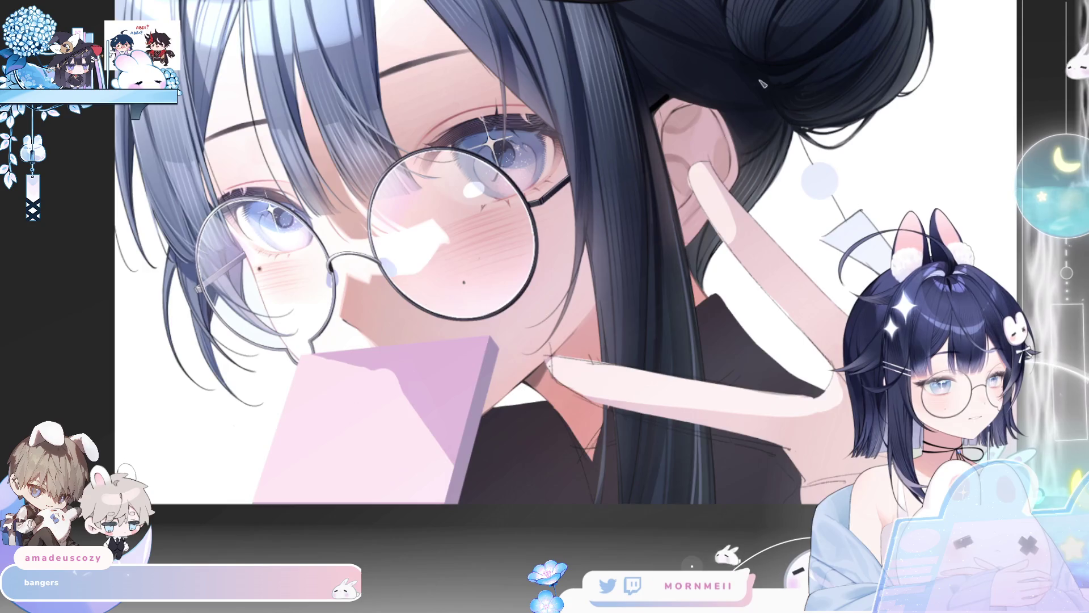
key("ctrl+minus")
left_click(737, 98)
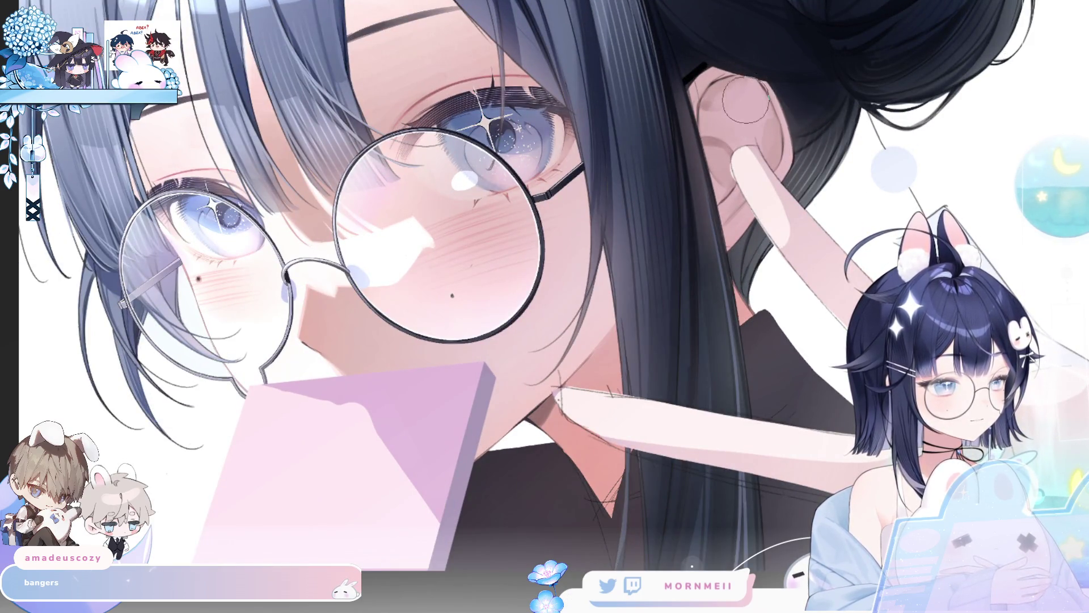
key("ctrl+minus")
key("h")
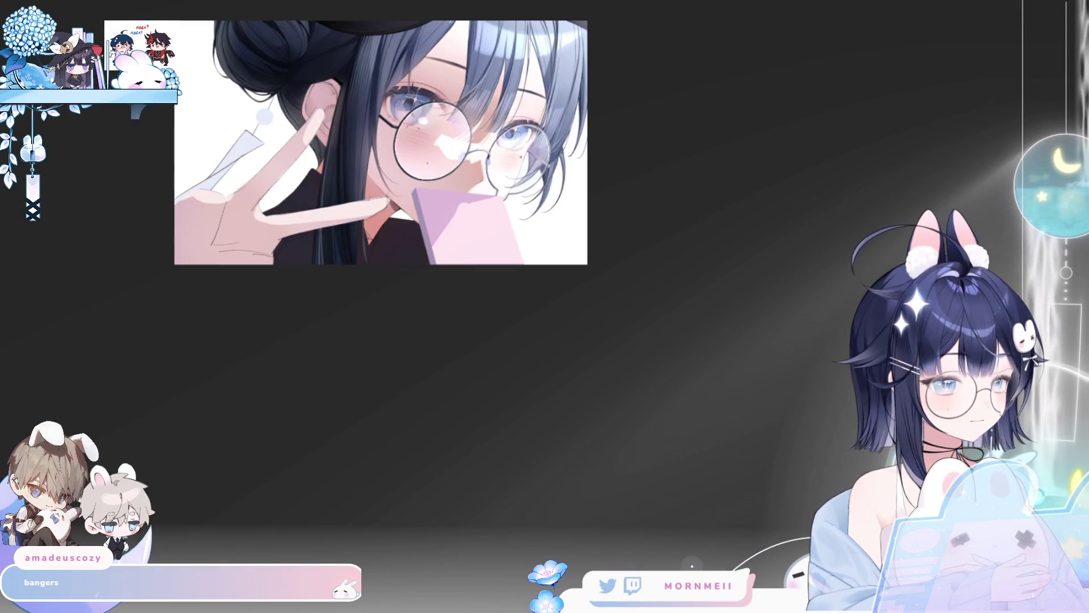
key("h")
scroll(640, 68, "up", 5)
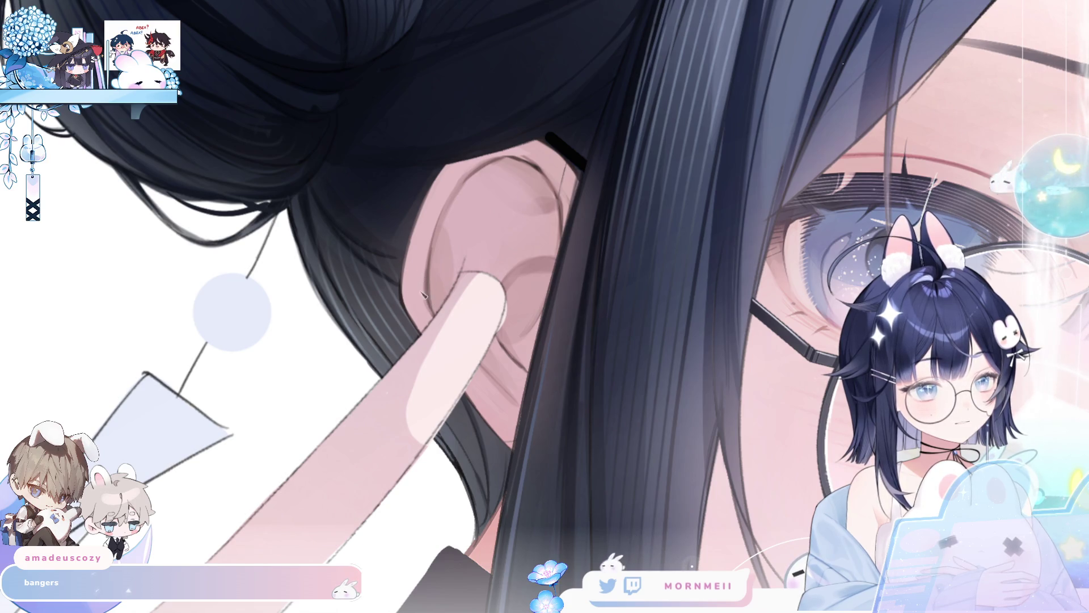
key("ctrl+0")
key("h")
scroll(598, 164, "down", 1)
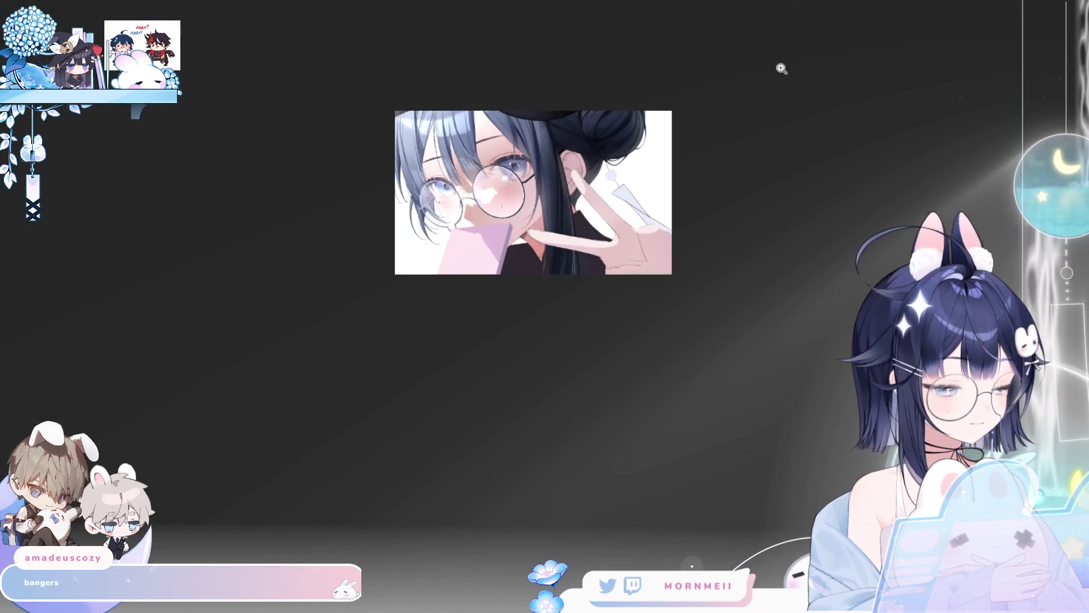
key("h")
key("h")
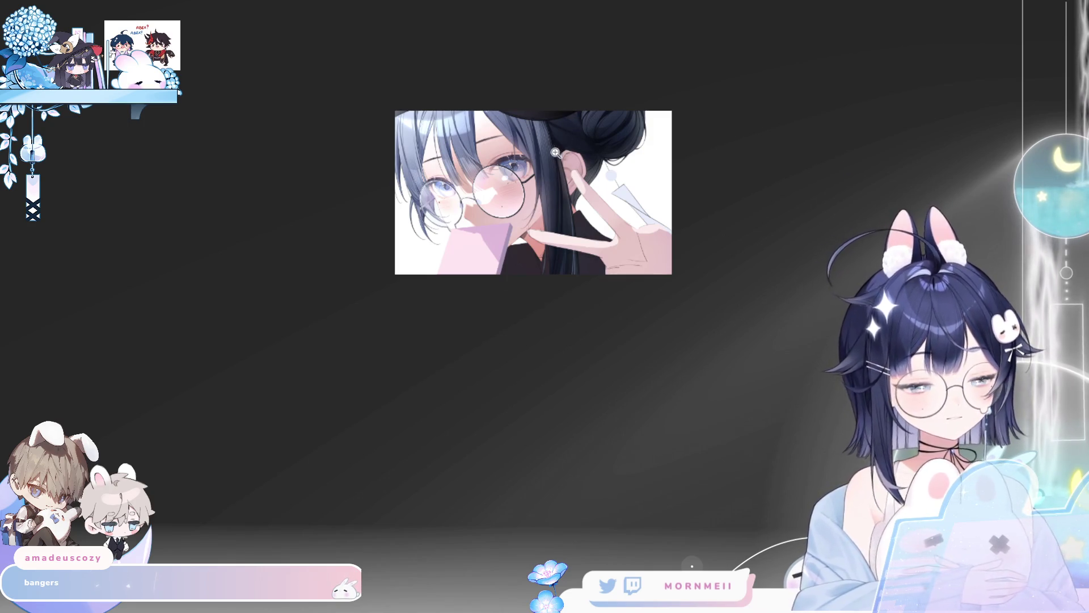
scroll(570, 121, "up", 3)
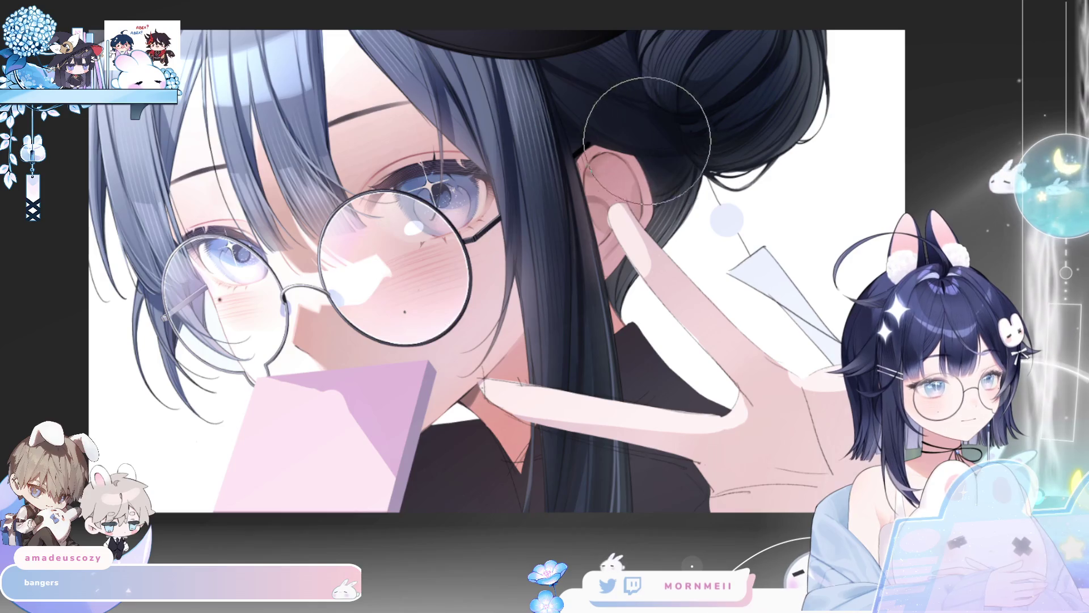
scroll(693, 73, "down", 3)
key("h")
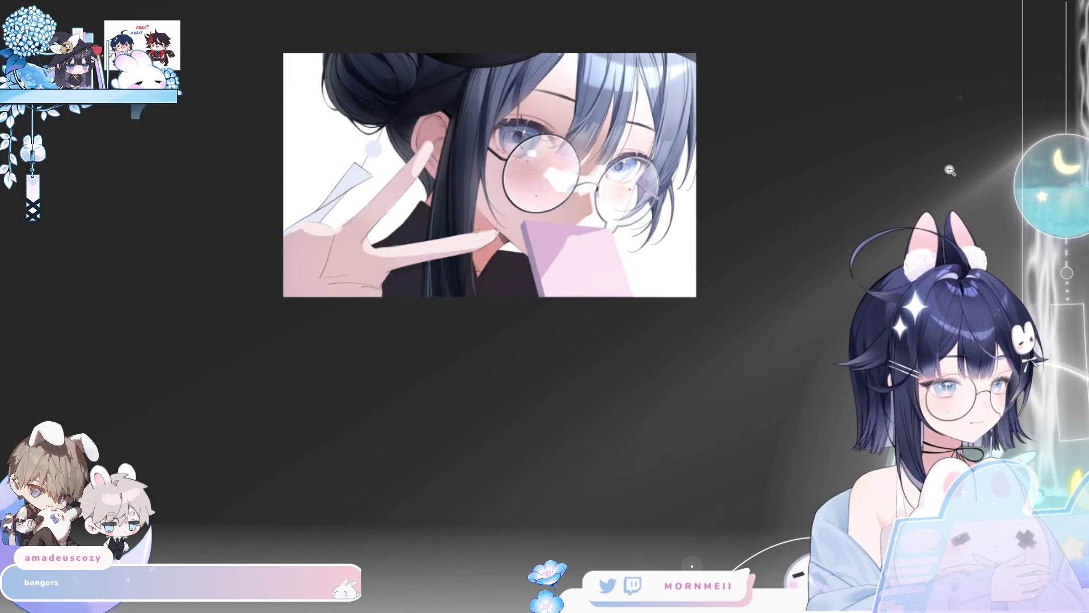
key("h")
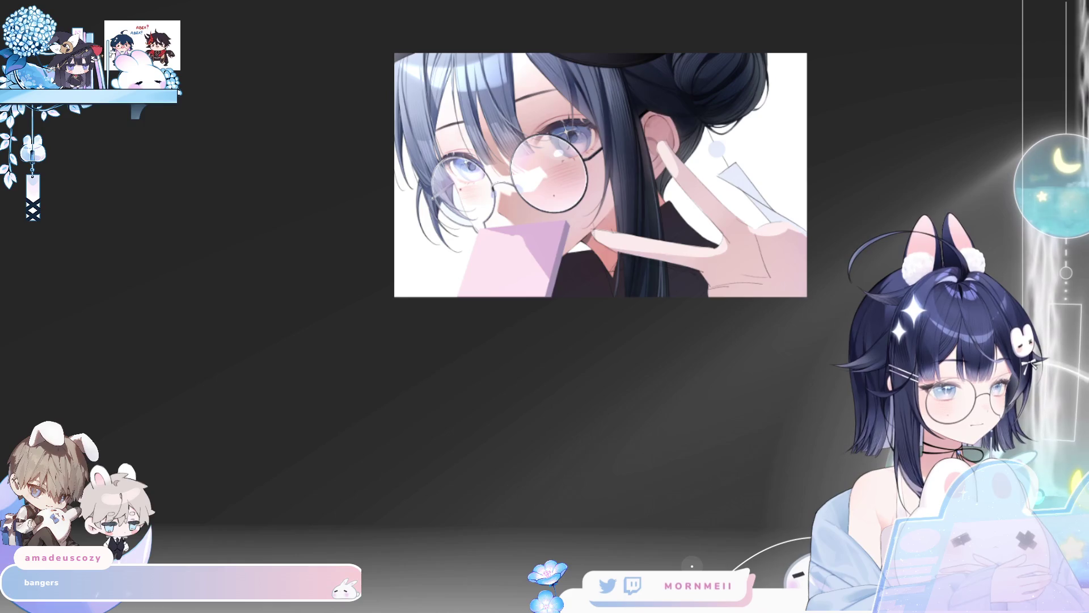
key("h")
key("h")
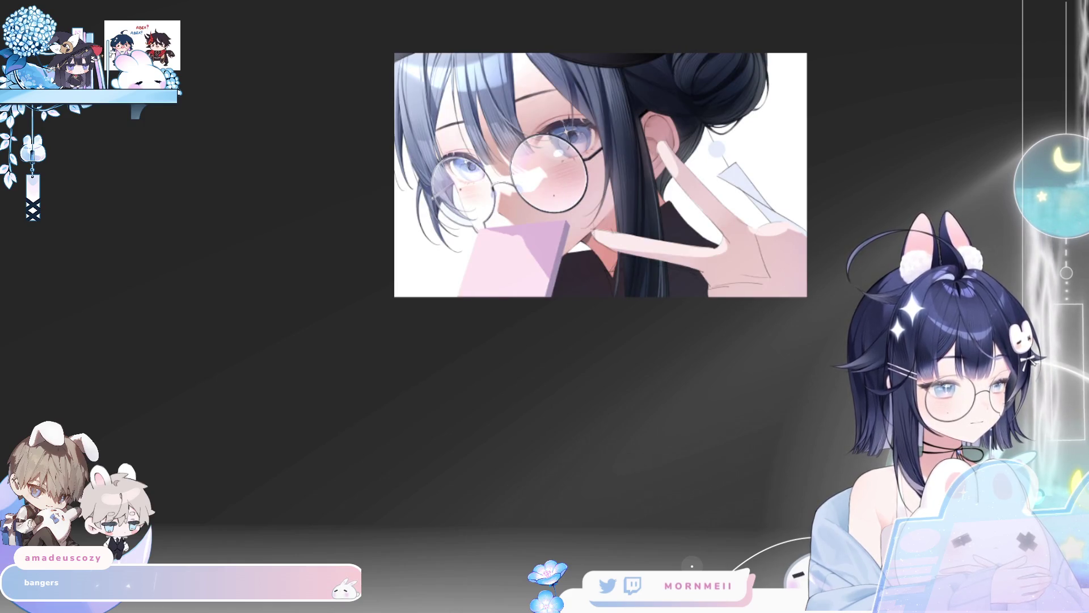
scroll(669, 132, "up", 3)
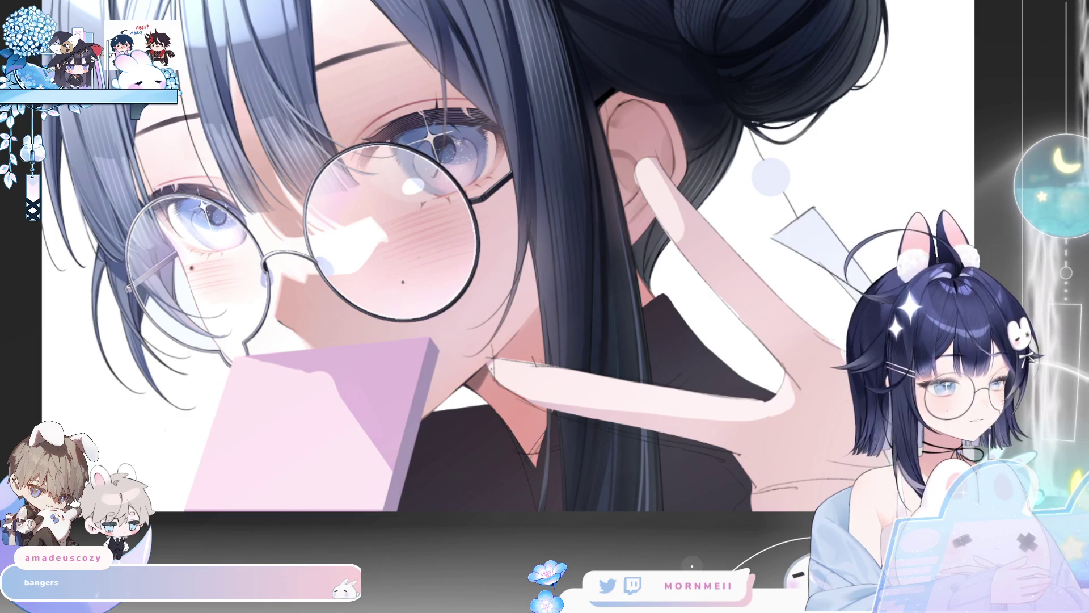
key("h")
scroll(498, 448, "down", 3)
key("h")
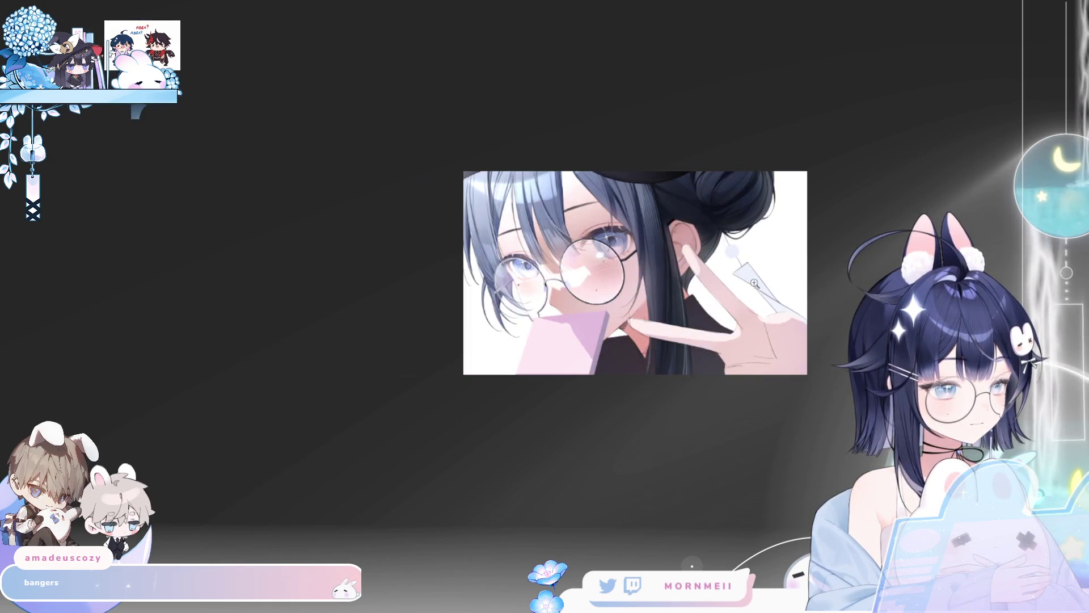
scroll(716, 261, "up", 1)
scroll(737, 253, "up", 1)
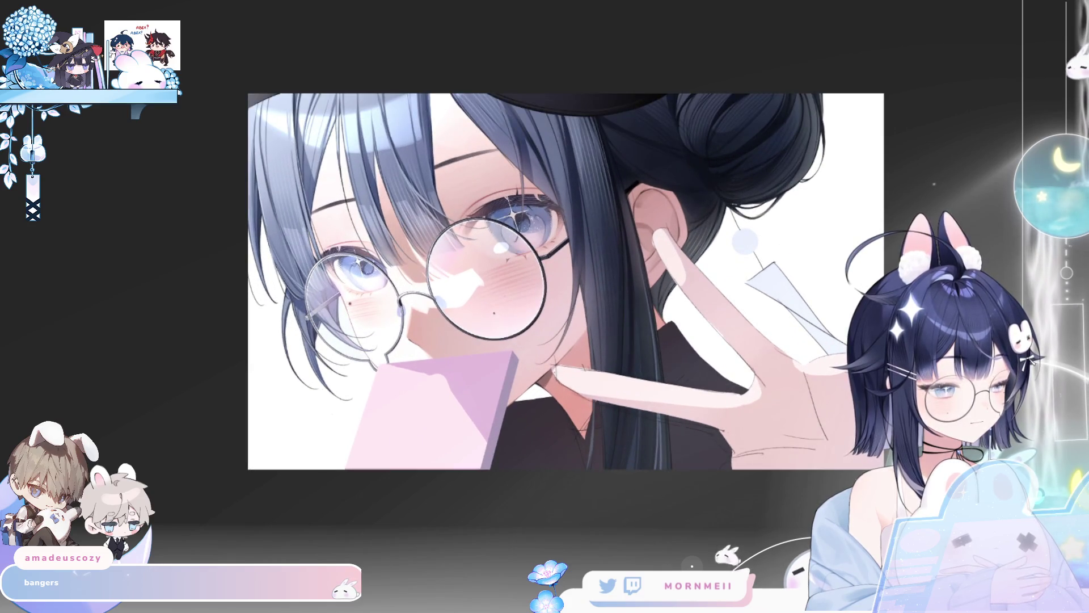
scroll(748, 207, "up", 3)
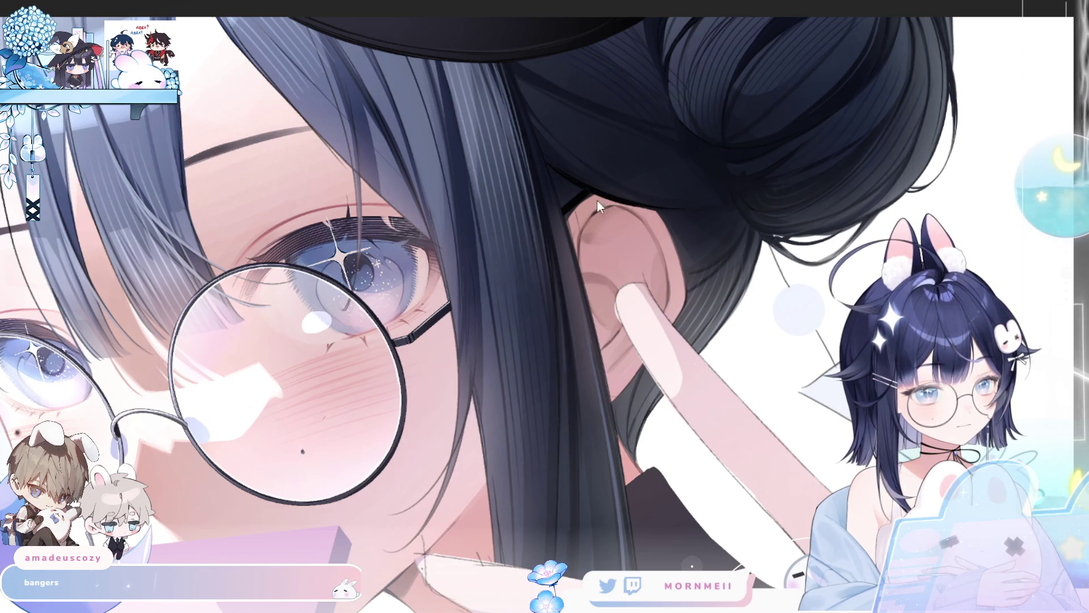
key("h")
scroll(671, 237, "down", 3)
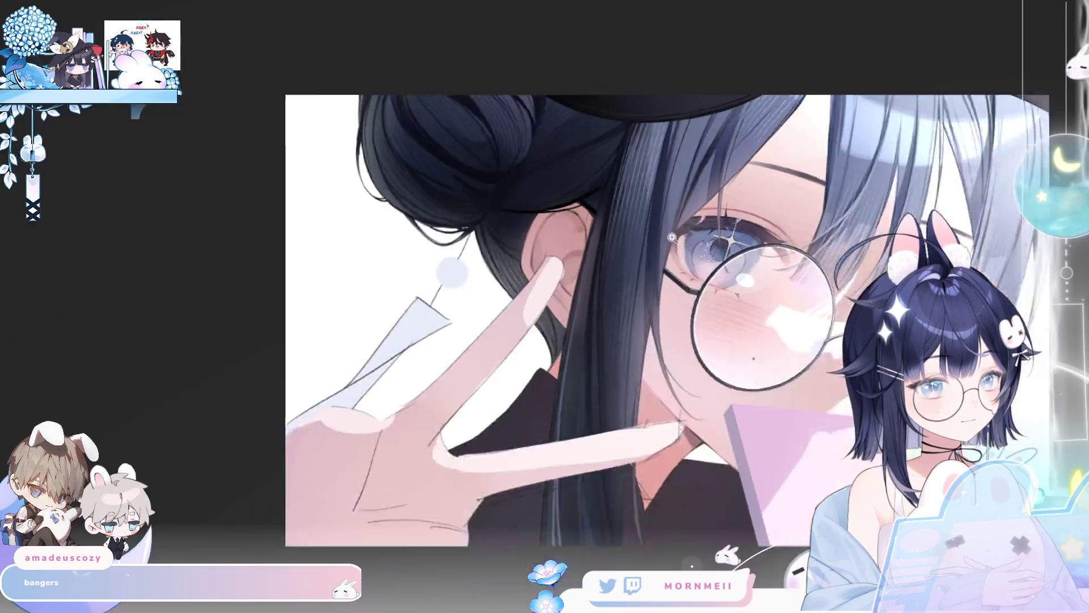
key("h")
scroll(672, 236, "down", 3)
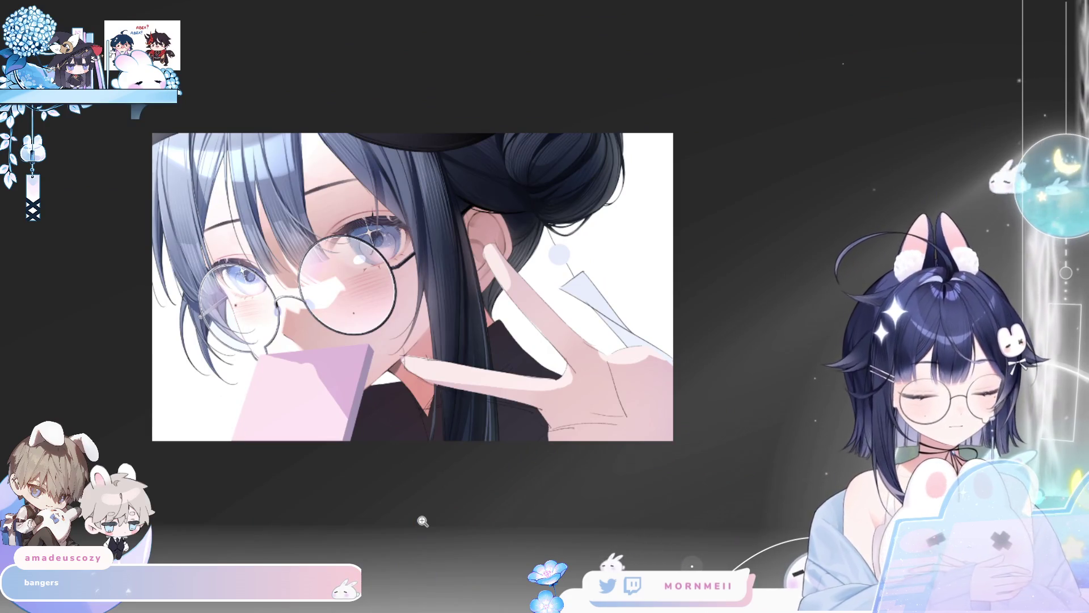
key("ctrl+z")
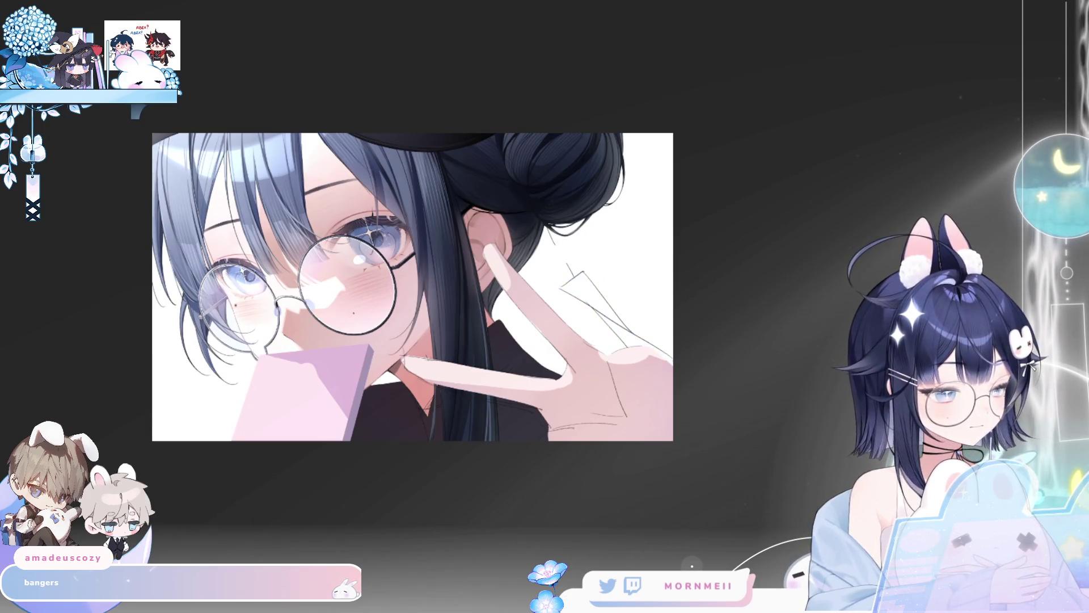
key("ctrl+y")
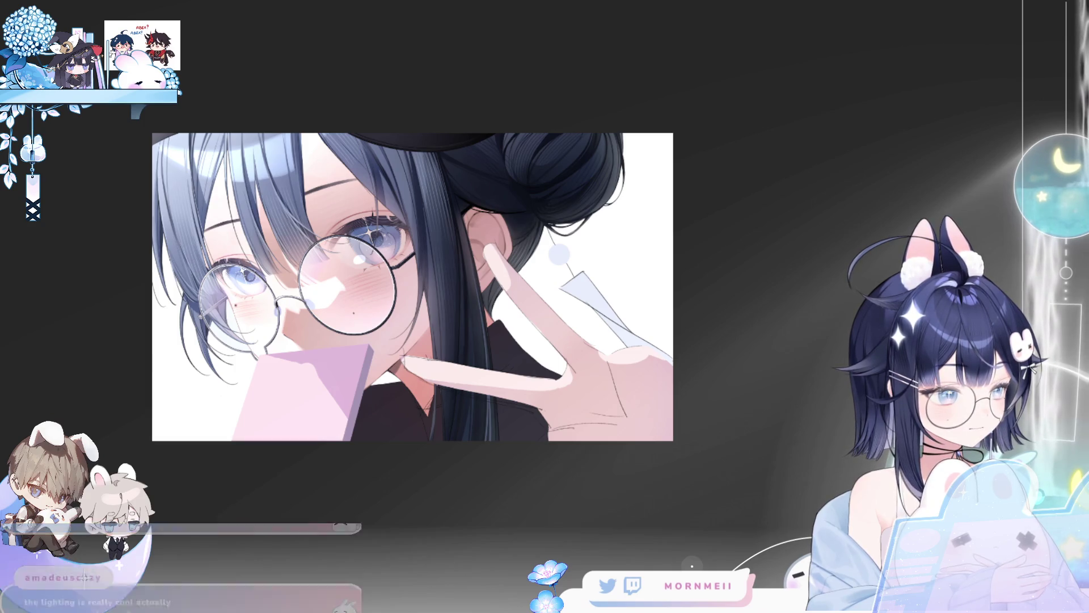
key("ctrl+z")
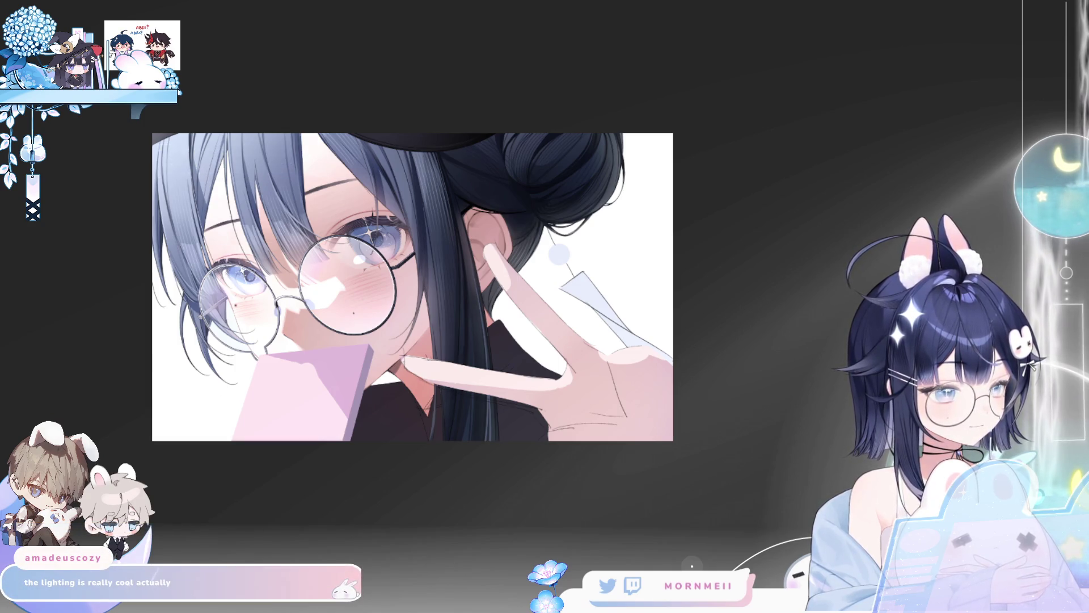
key("ctrl+y")
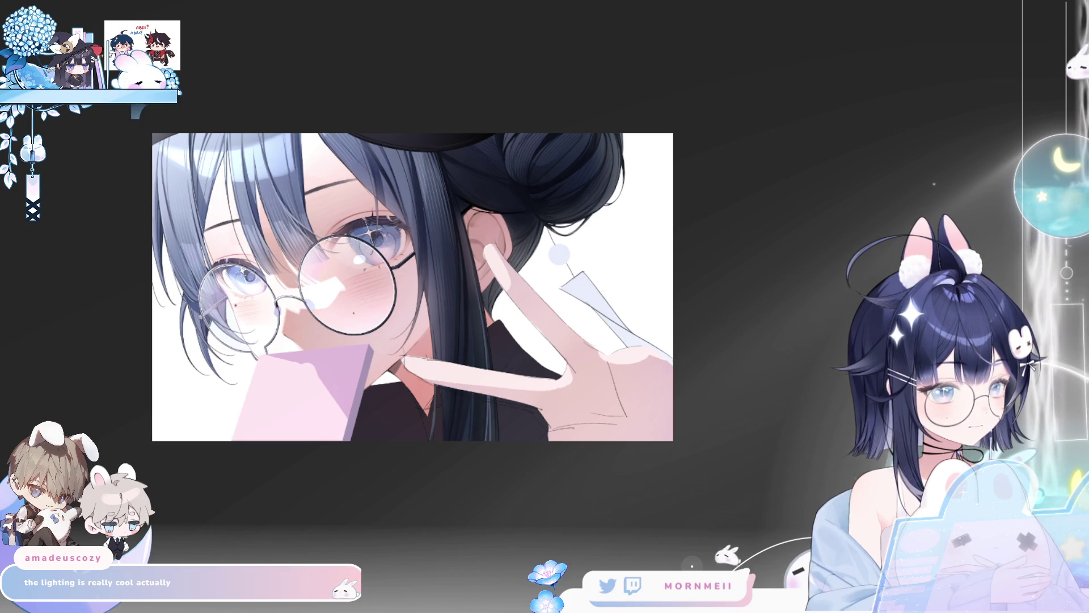
key("h")
scroll(509, 242, "up", 5)
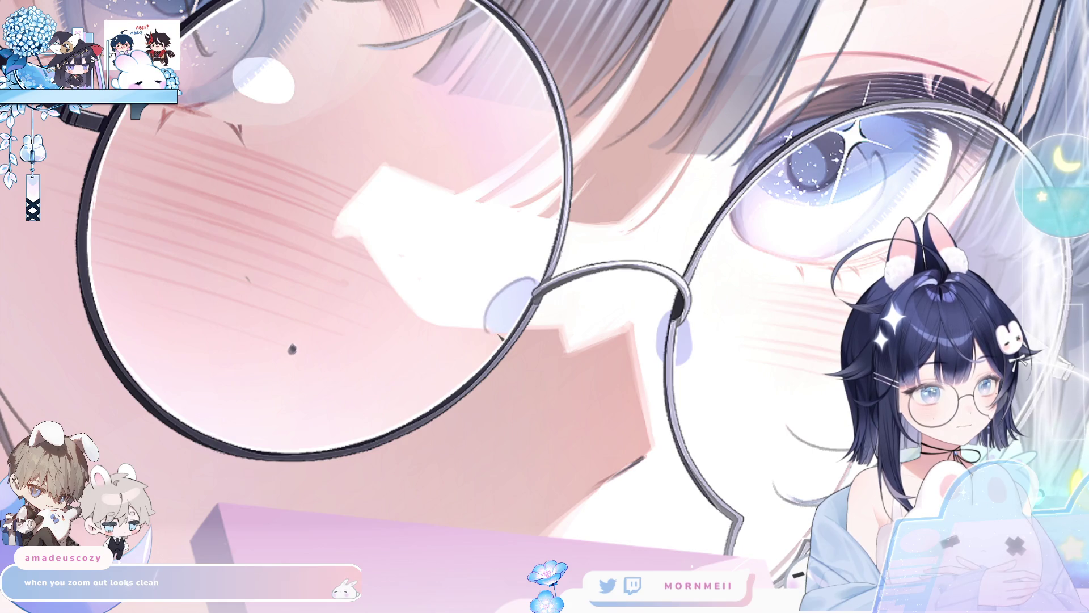
Step: Blur the nose pad into a wider oval, then zoom out, mirror and pan to review the portrait
left_click_drag(502, 332, 509, 309)
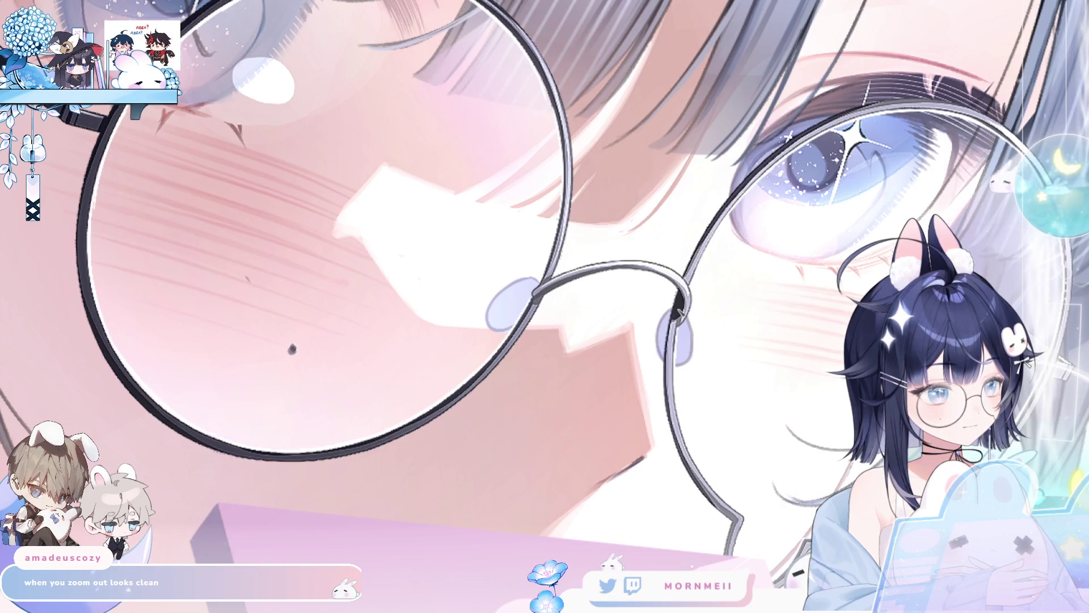
key("ctrl+minus")
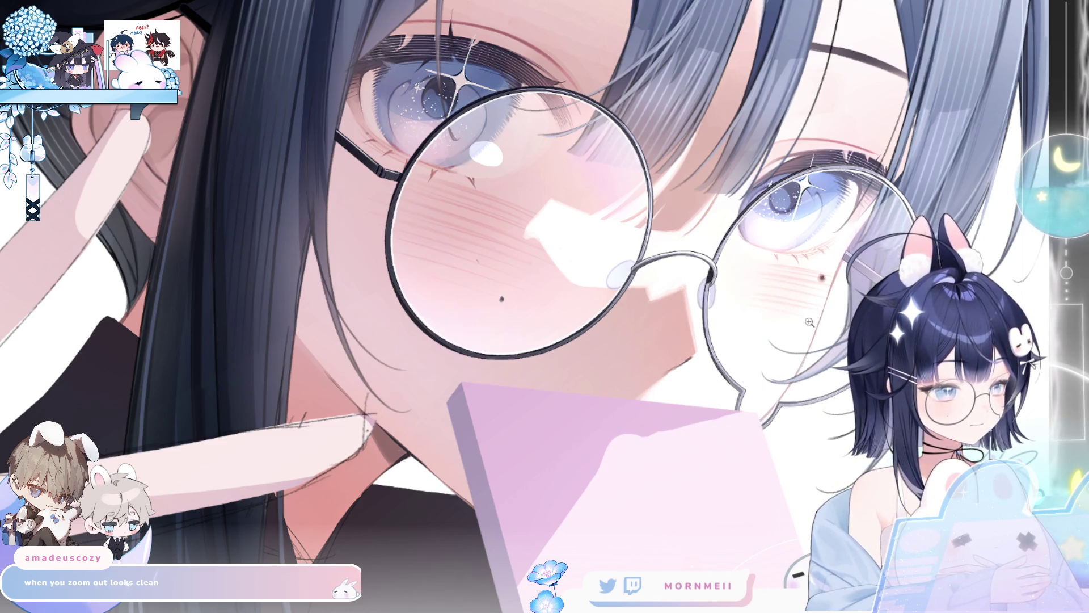
key("ctrl+minus")
key("h")
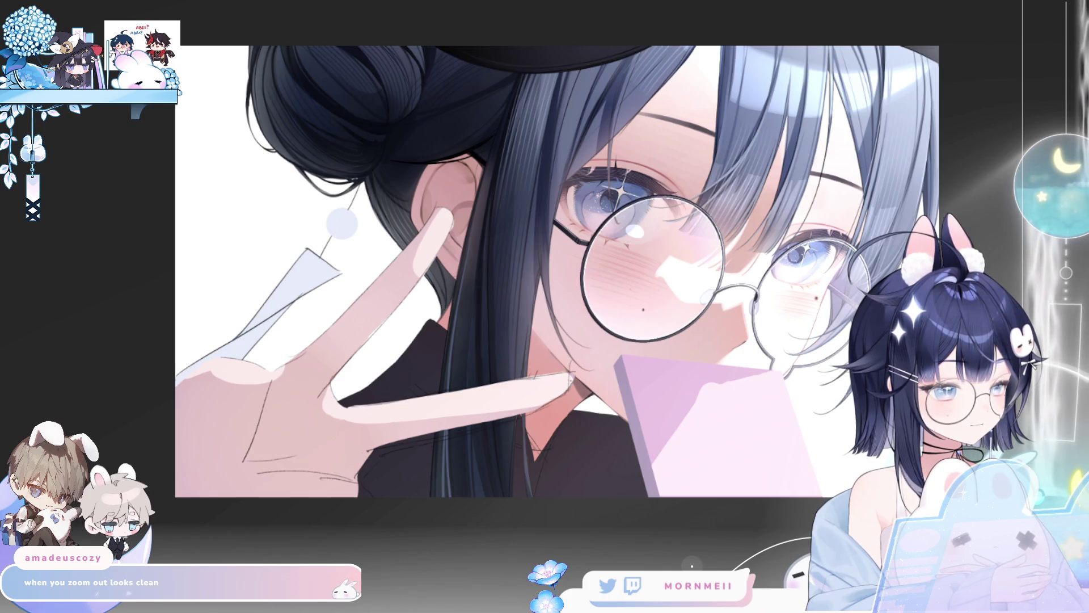
left_click_drag(973, 311, 718, 330)
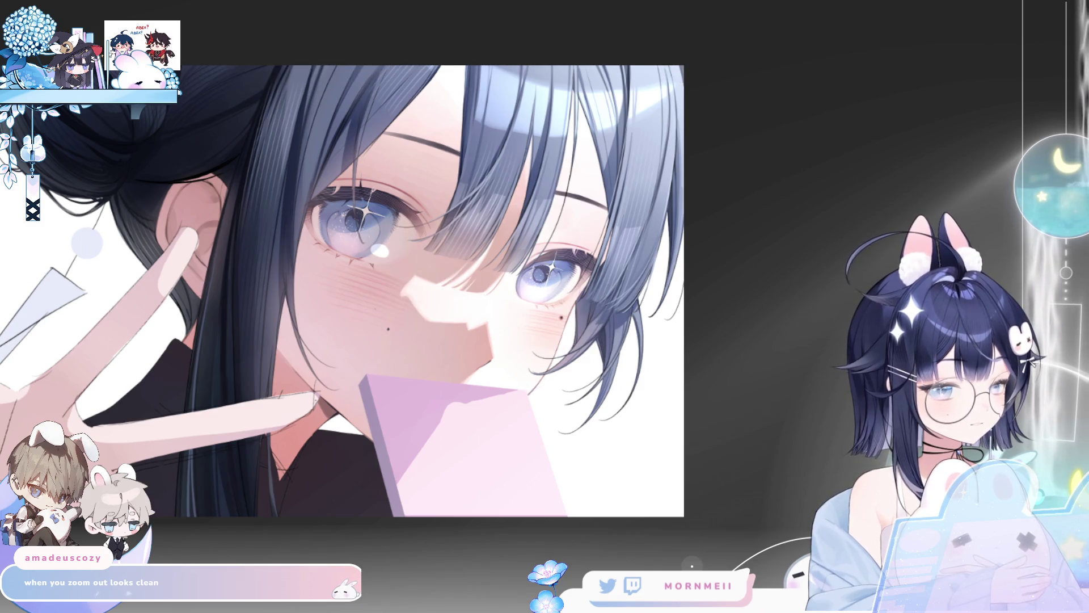
key("h")
key("h")
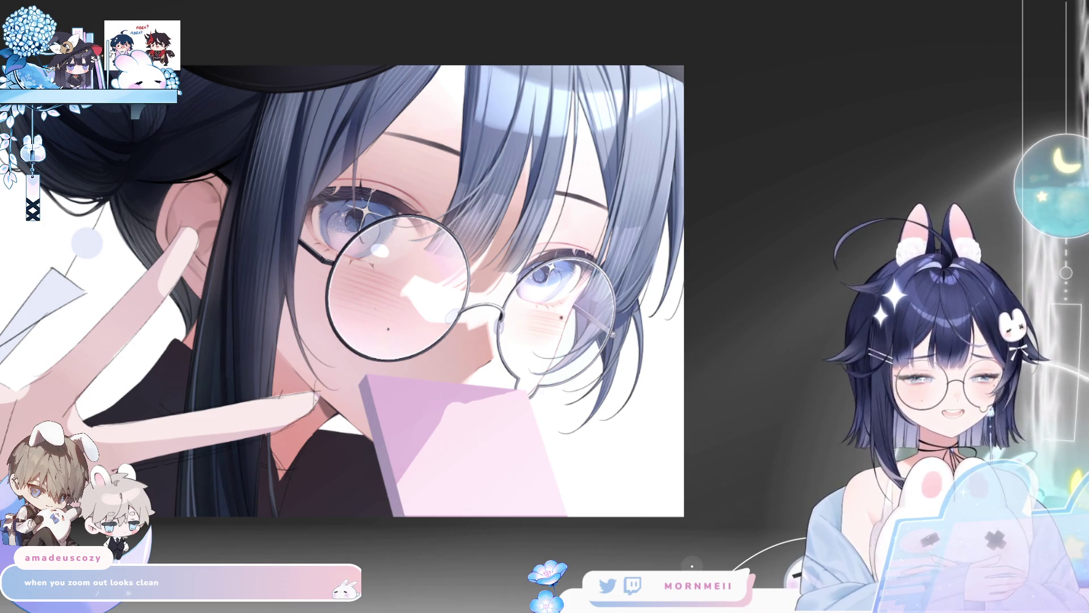
left_click(817, 271, "alt")
key("h")
key("h")
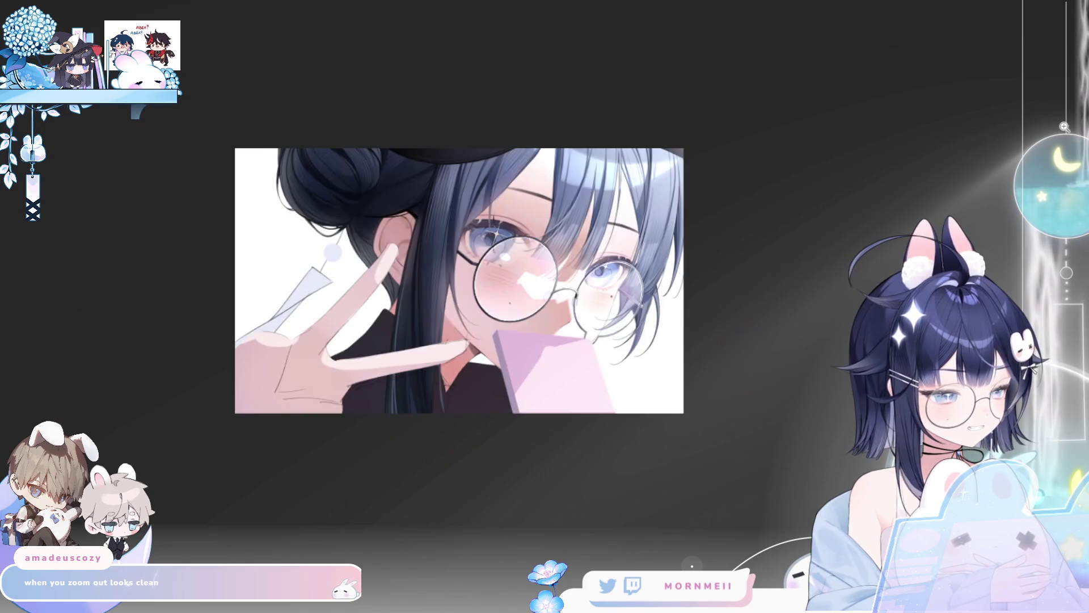
left_click(505, 260)
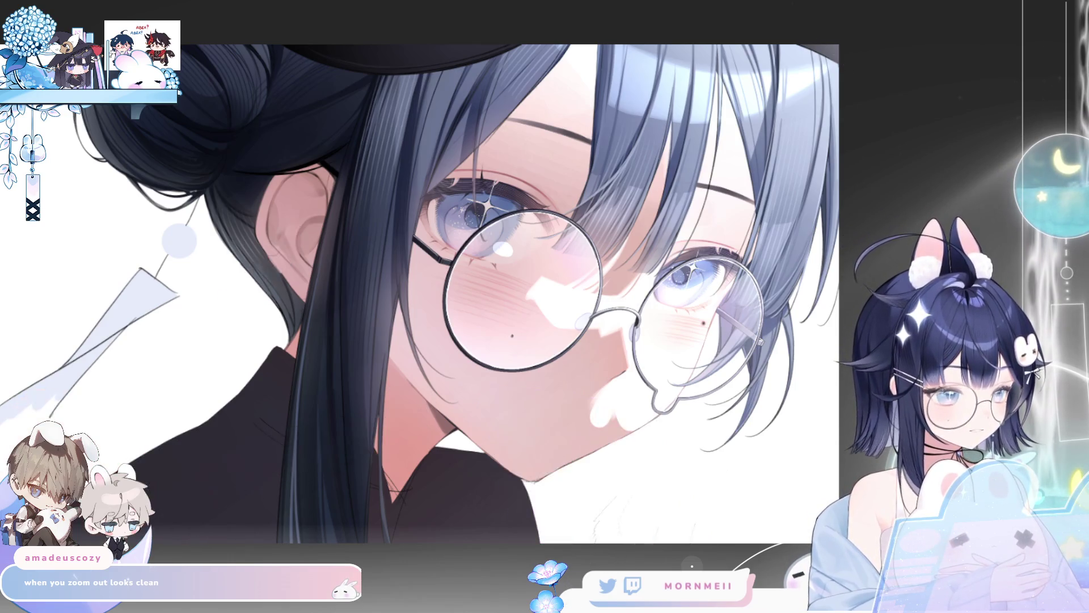
key("h")
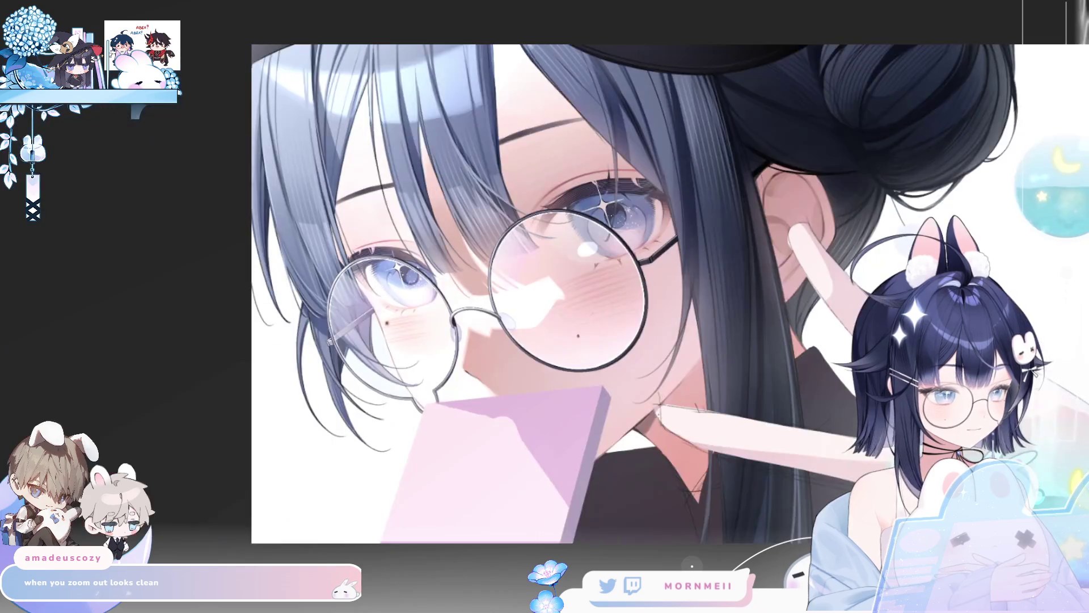
key("h")
key("ctrl+minus")
key("ctrl+minus")
key("ctrl+minus")
key("h")
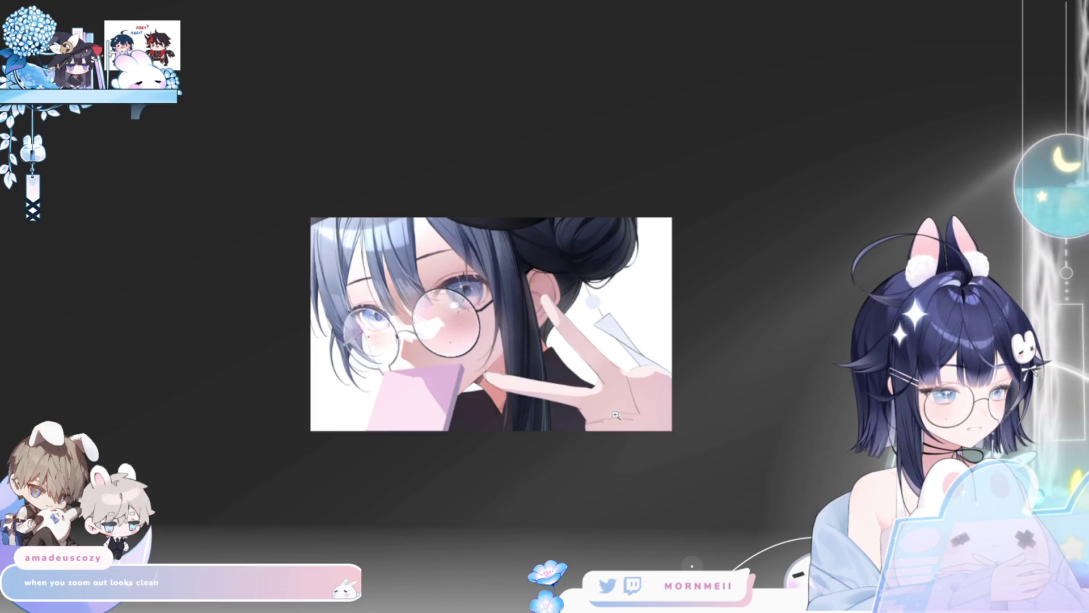
key("h")
left_click(563, 330)
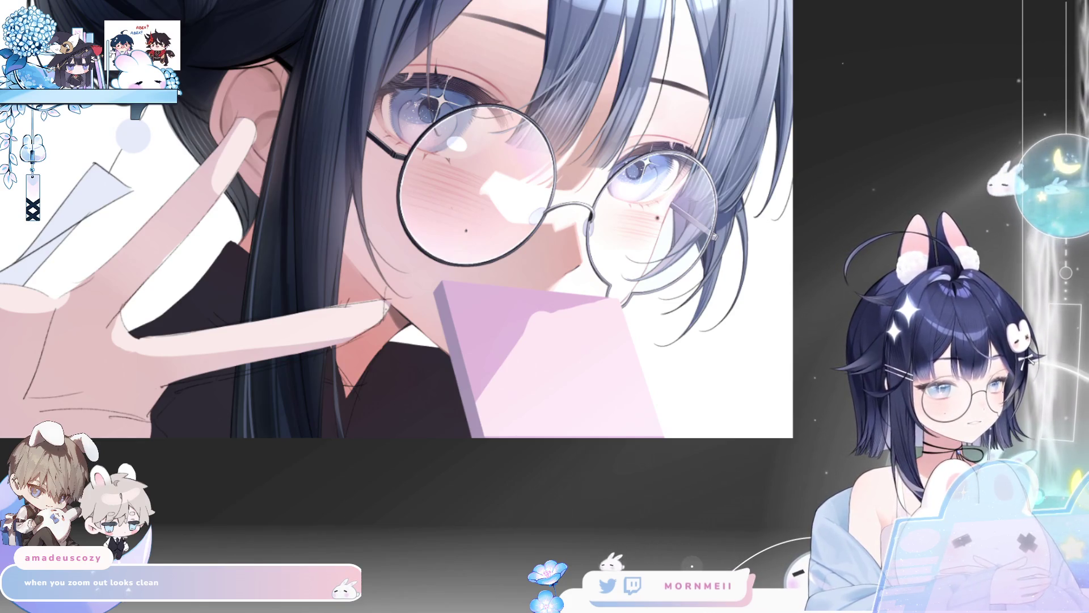
left_click_drag(342, 301, 524, 329)
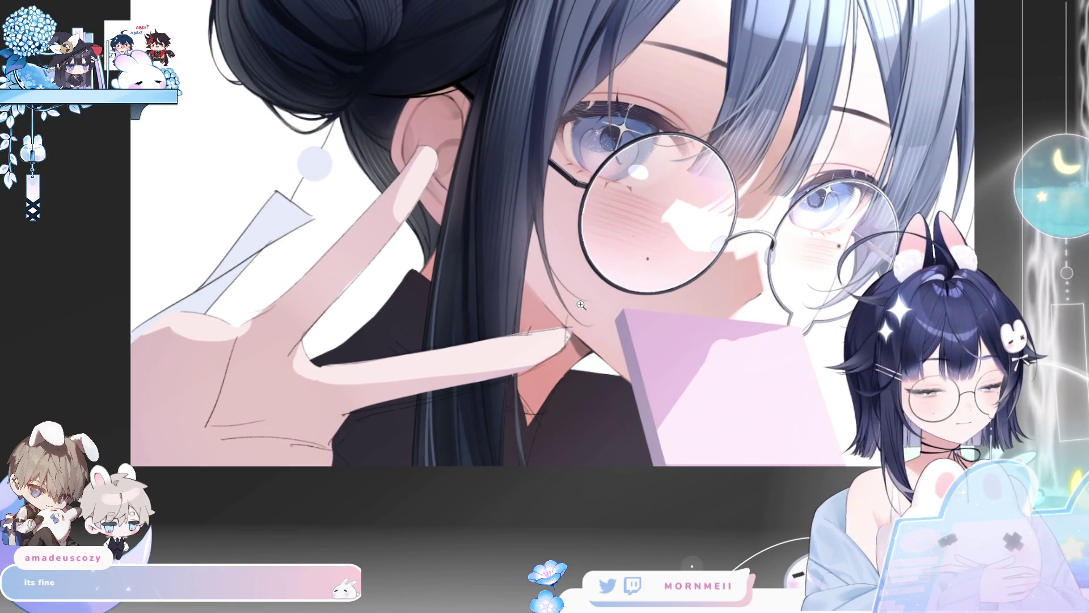
key("h")
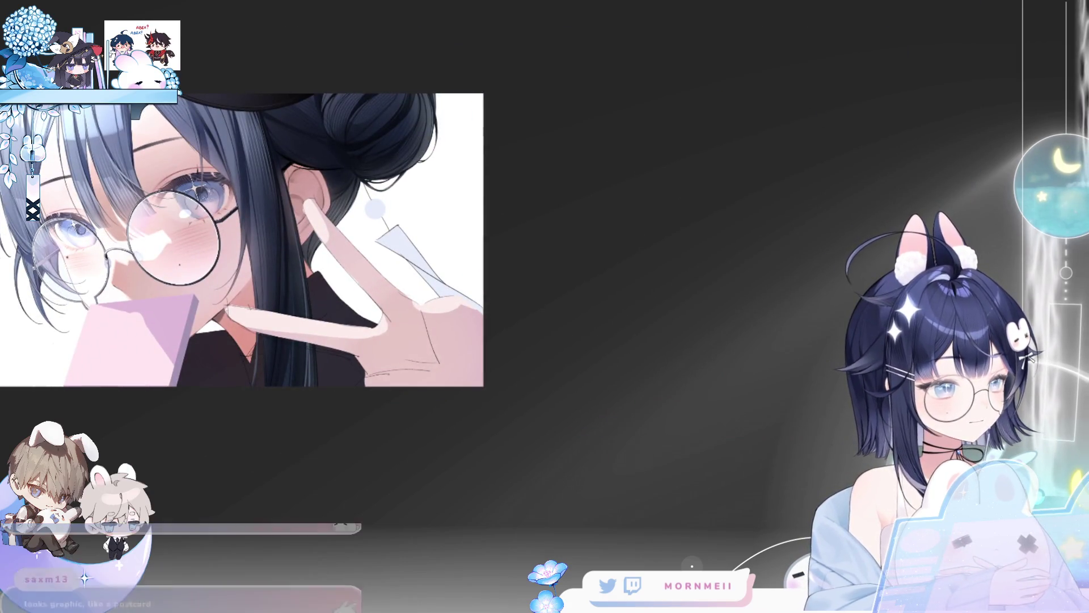
left_click_drag(600, 292, 745, 265)
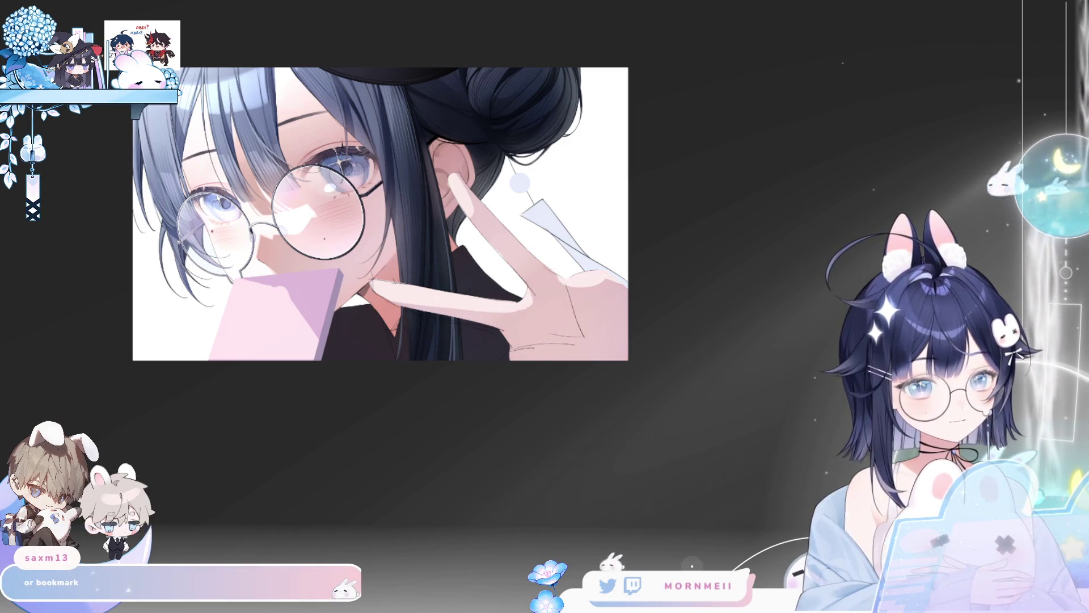
key("h")
key("h")
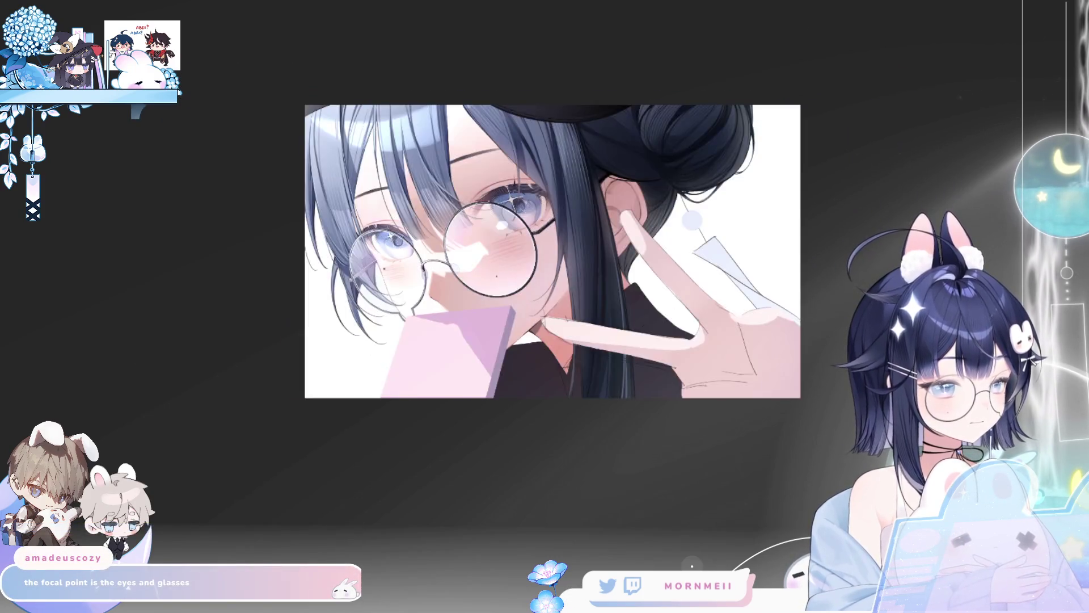
key("h")
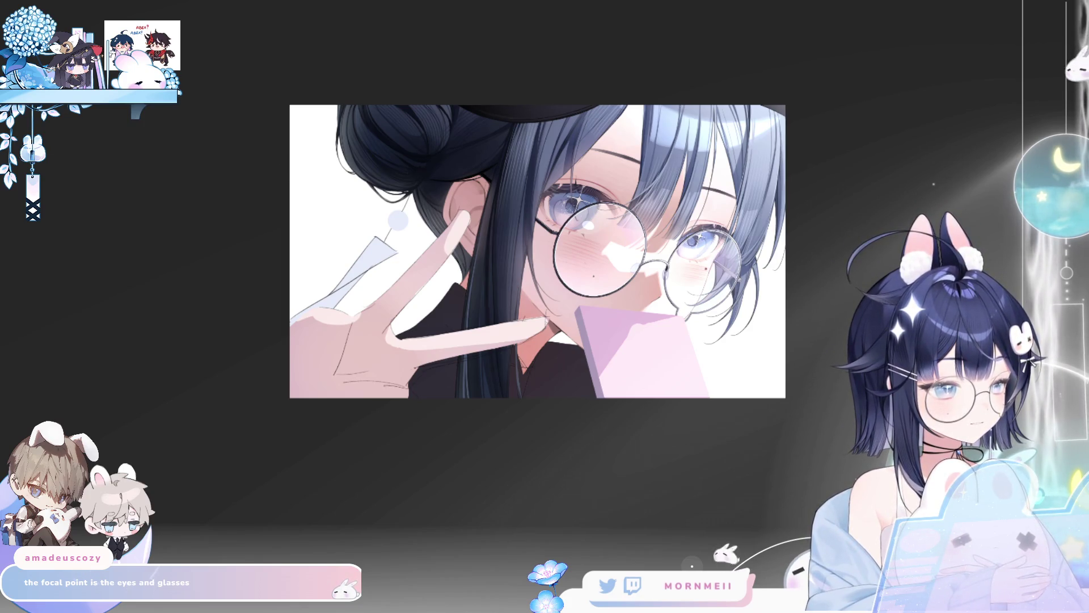
left_click_drag(465, 466, 372, 469)
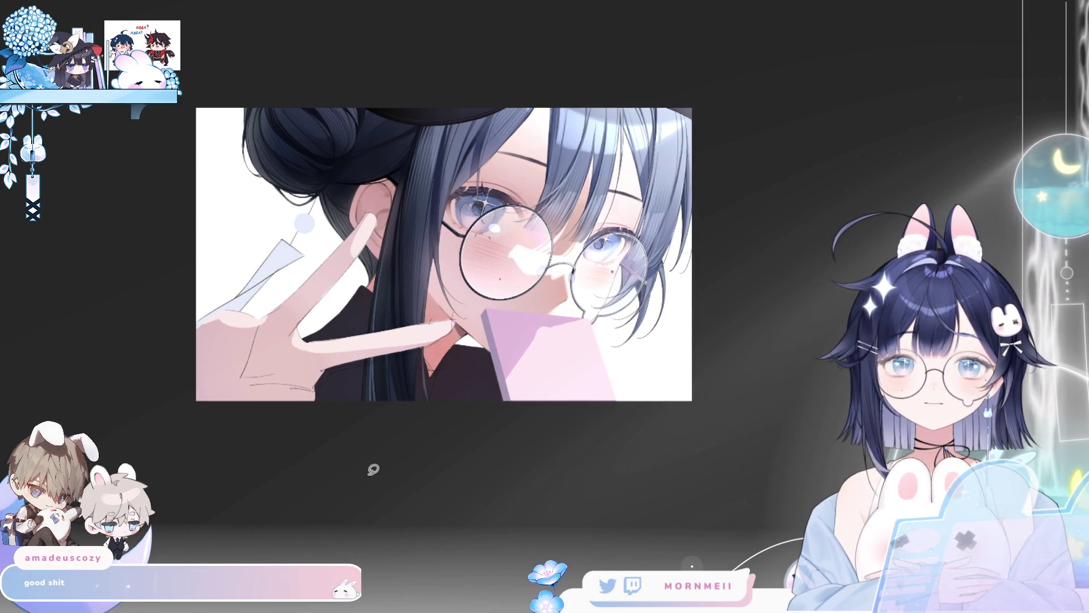
Step: Recolour the V-sign hand to a tan skin tone, keeping the paper pink, then zoom in on it
key("ctrl+z")
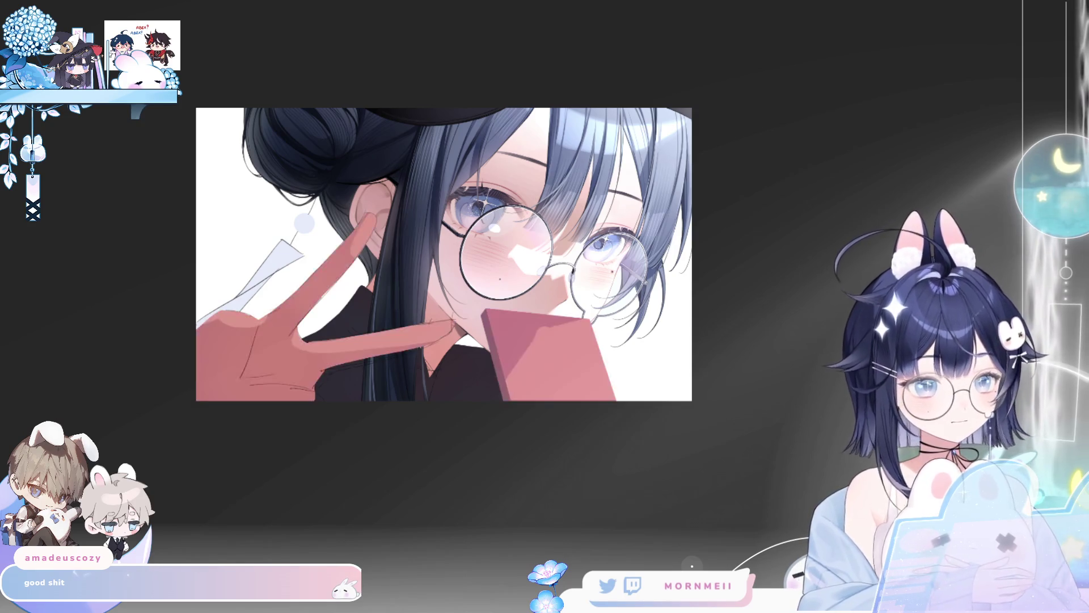
key("h")
key("h")
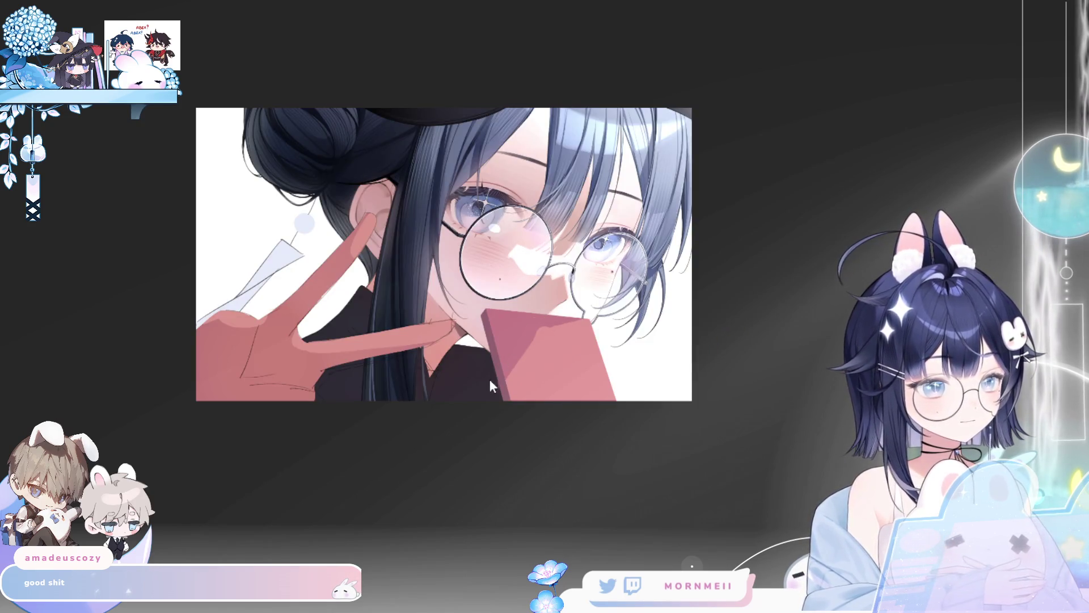
key("ctrl+y")
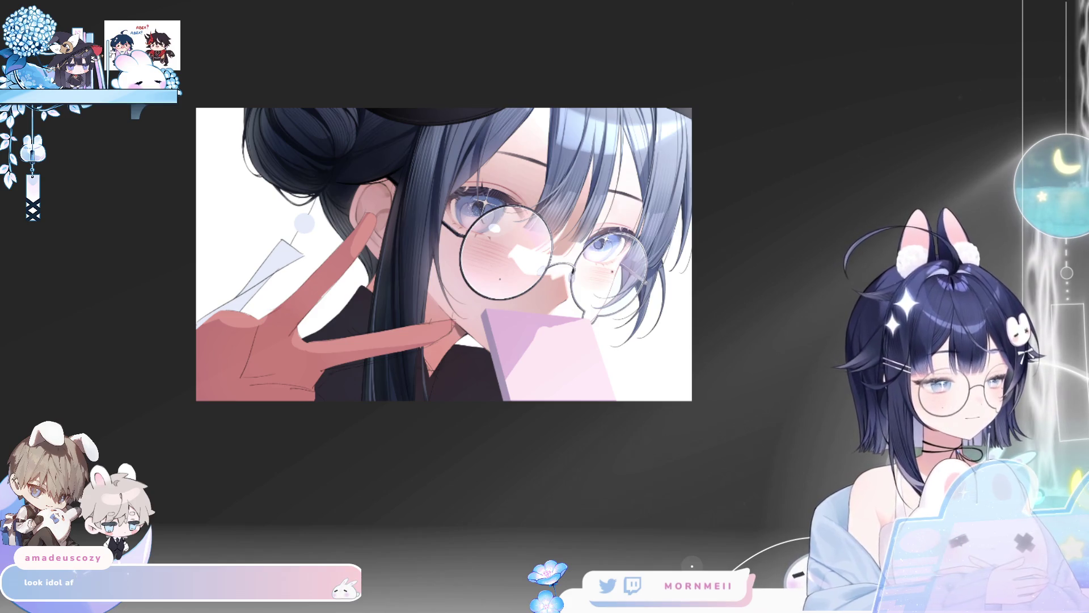
left_click(883, 264)
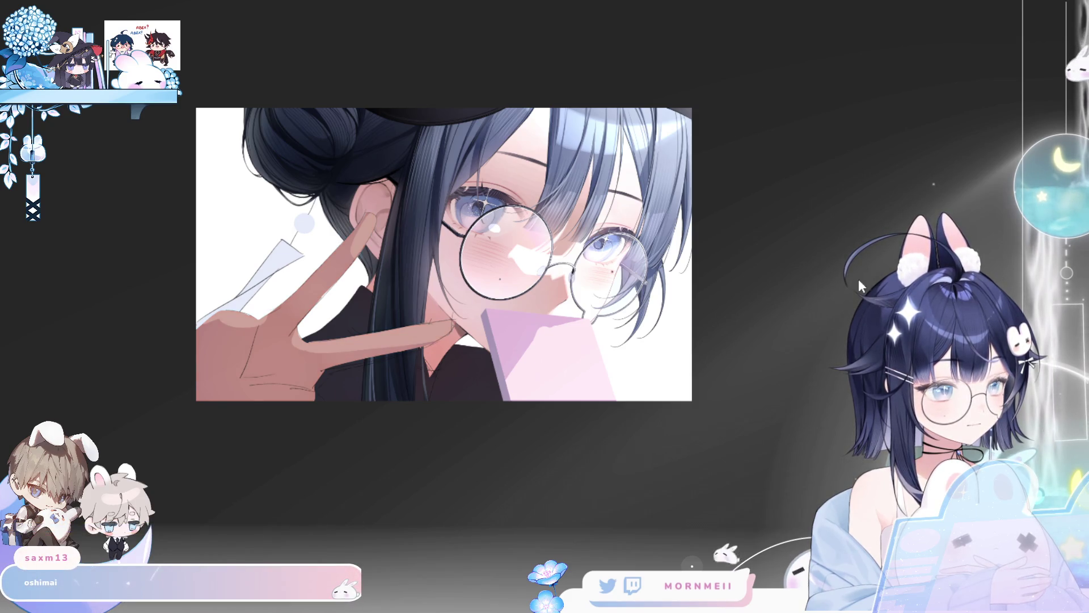
left_click(884, 263)
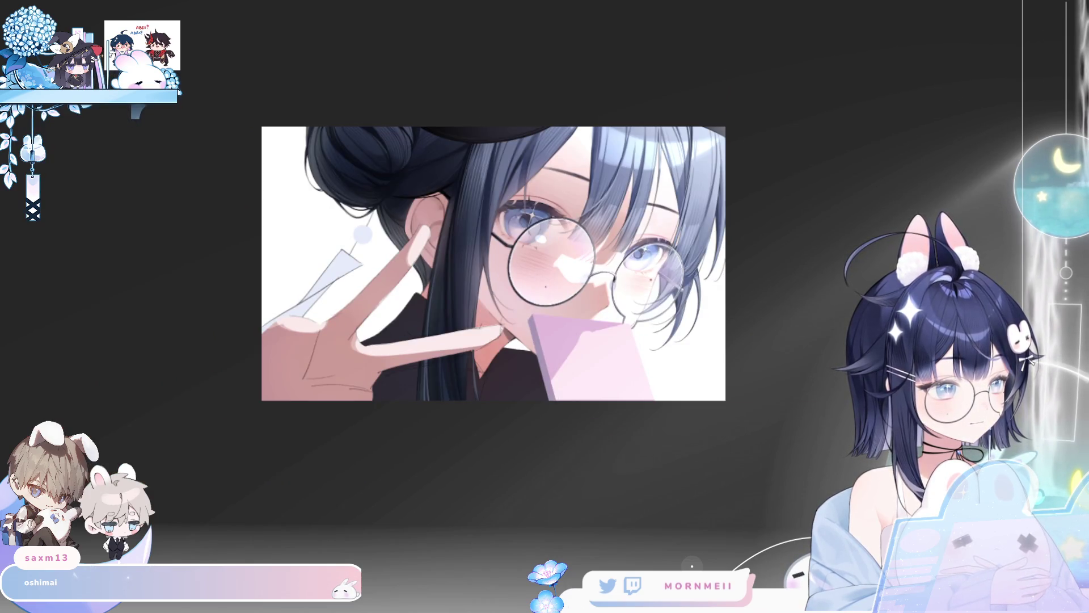
left_click(355, 282)
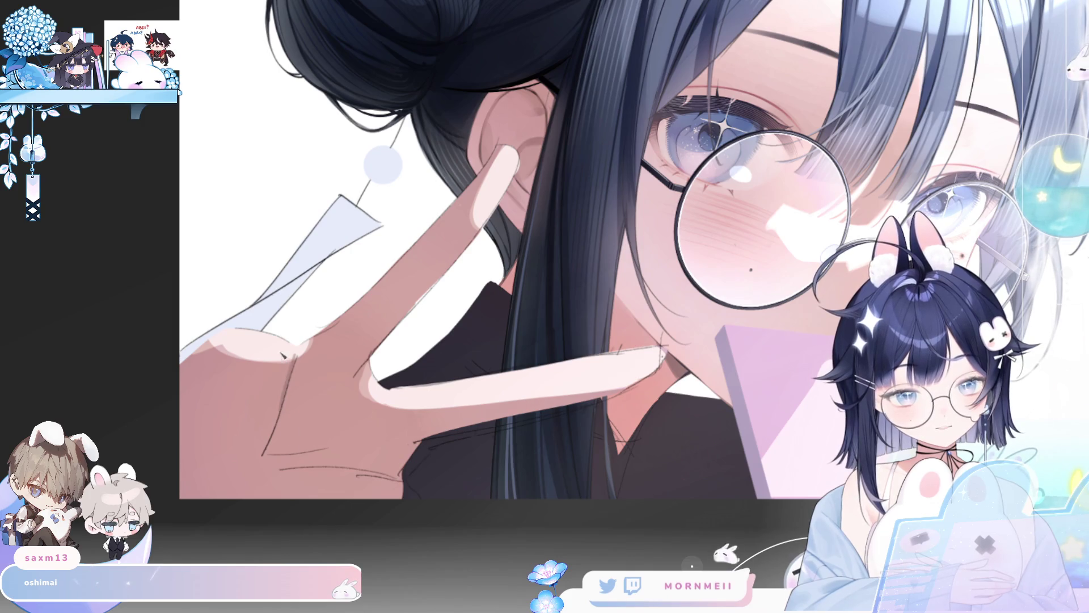
Step: Sketch crease lines across the palm, redoing two strokes and adding lines at the top and left edge
left_click_drag(292, 352, 284, 448)
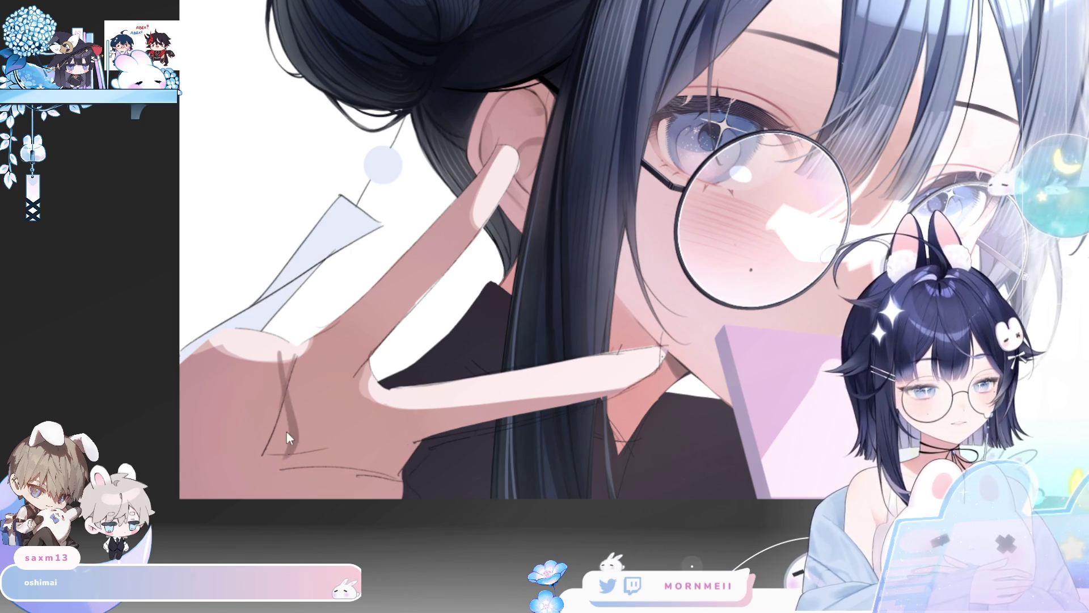
key("ctrl+z")
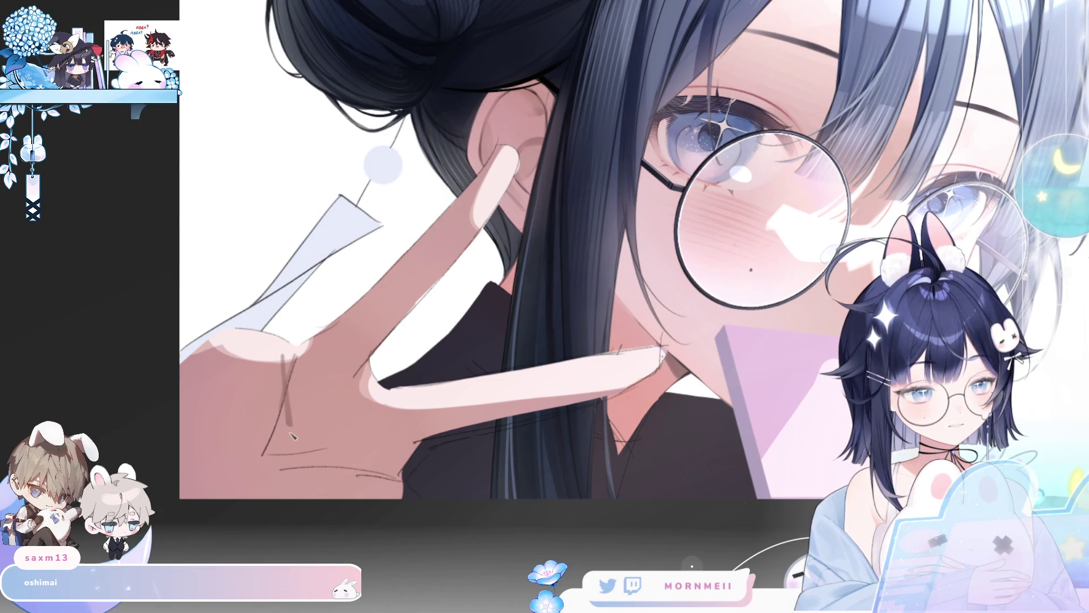
left_click_drag(291, 447, 266, 502)
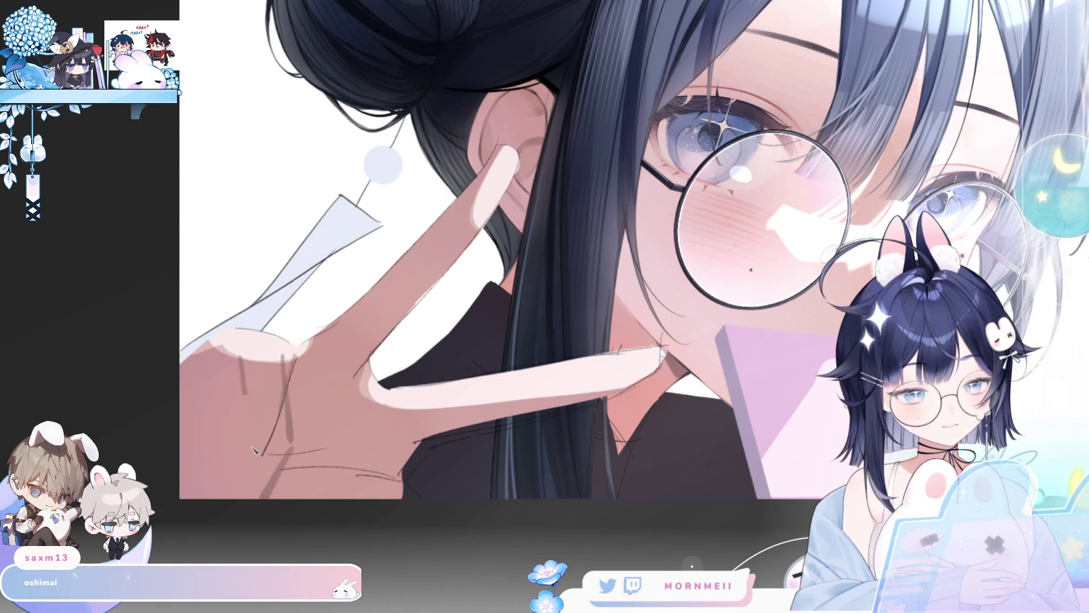
key("ctrl+z")
left_click_drag(236, 366, 252, 462)
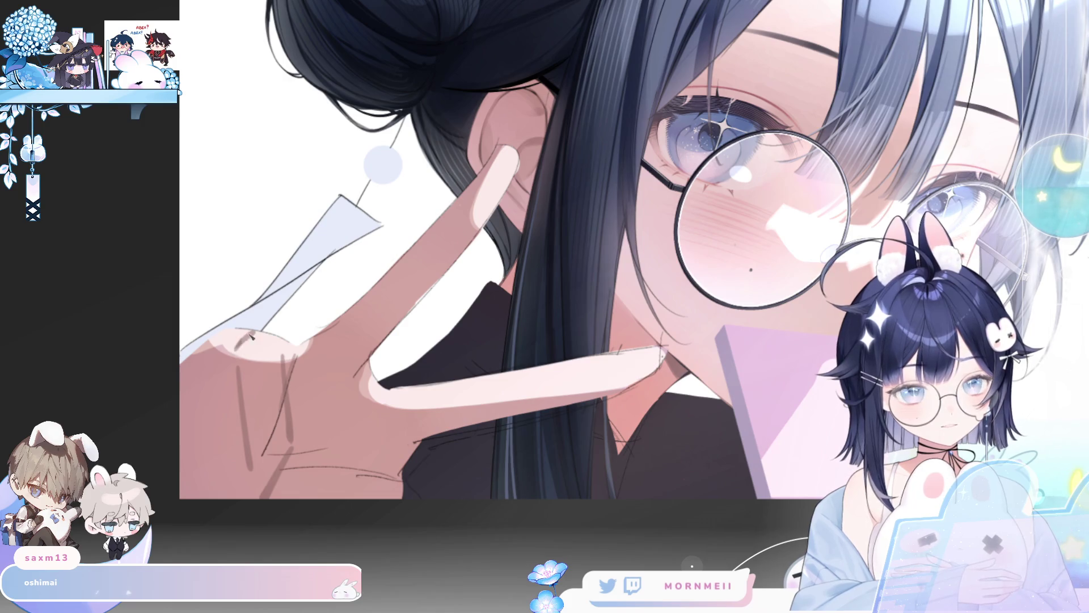
left_click_drag(261, 338, 287, 350)
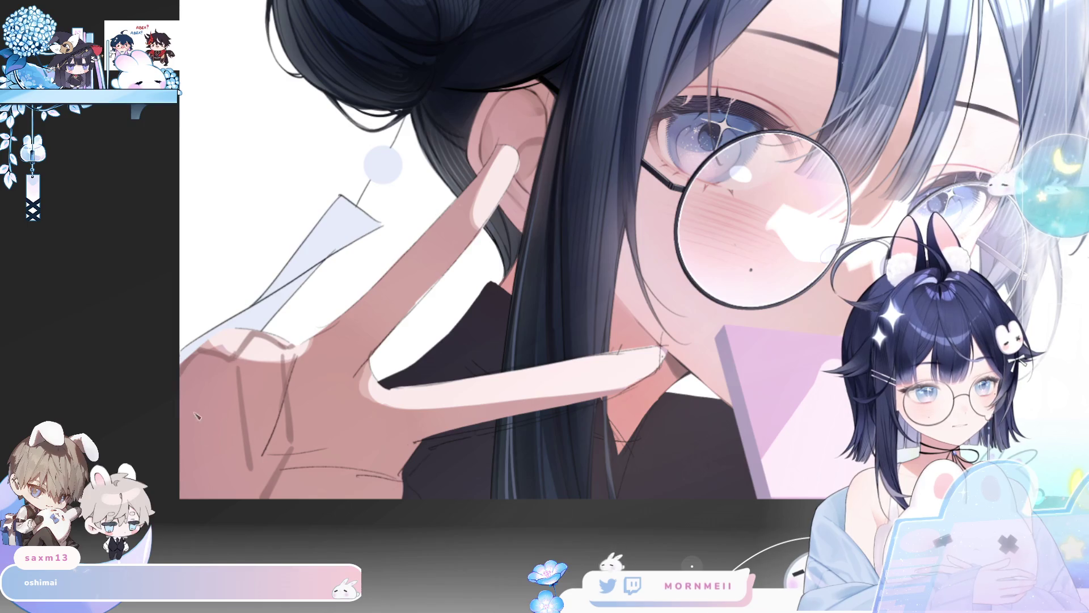
left_click_drag(181, 400, 218, 482)
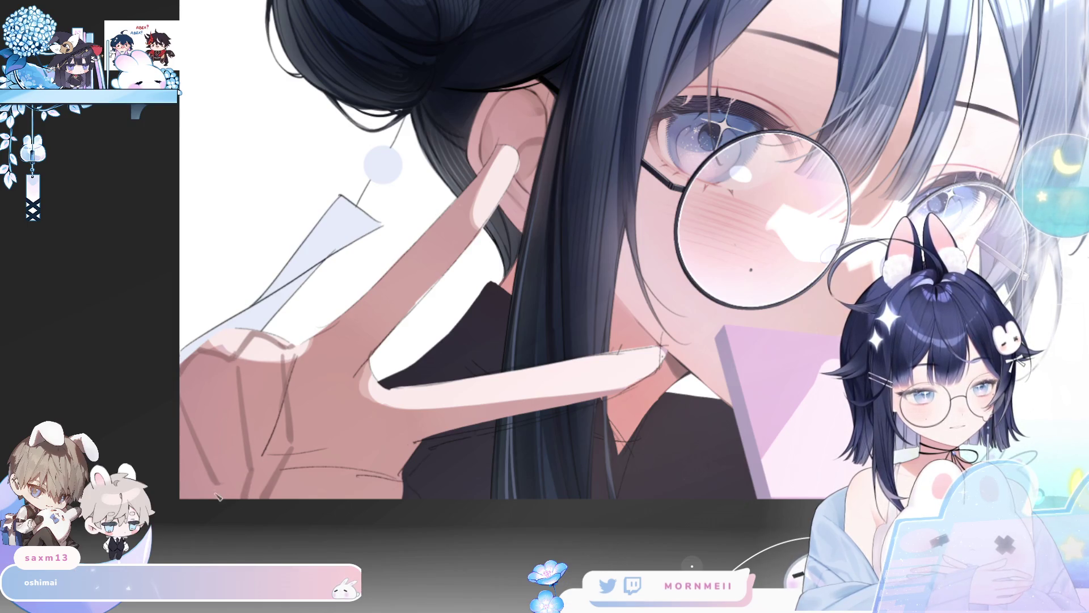
Step: Mirror and pan the view to check the hand, then erase the lower end of the diagonal crease
key("h")
key("h")
key("h")
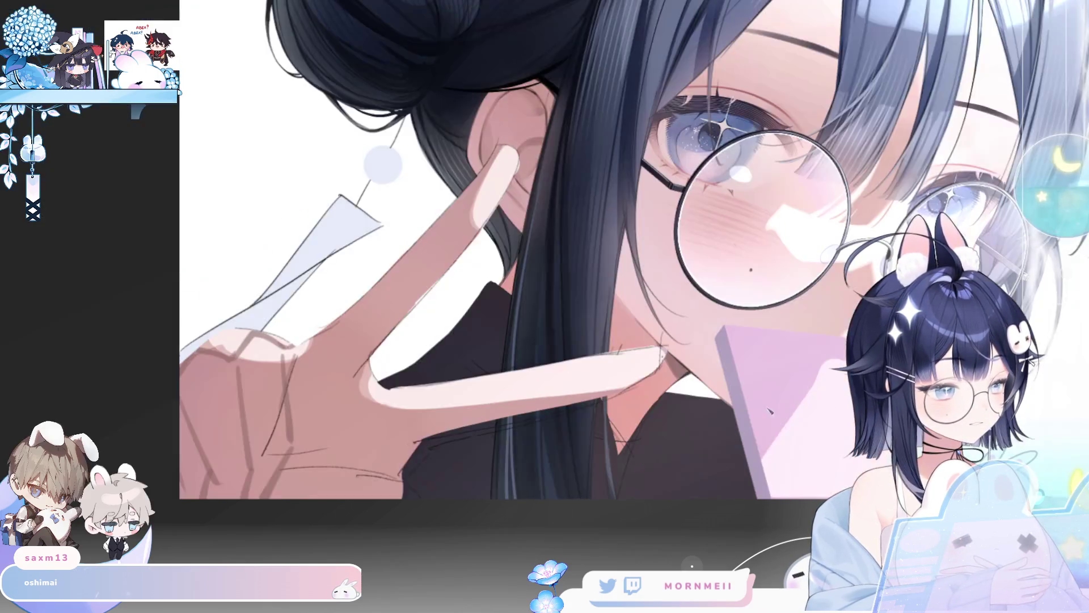
left_click_drag(769, 410, 926, 216)
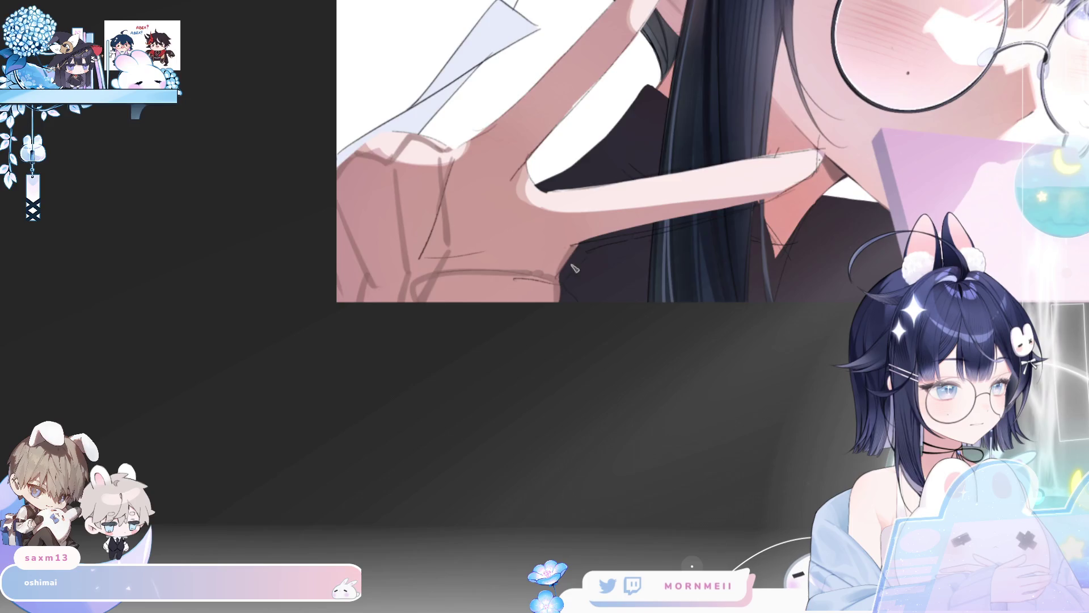
key("m")
key("m")
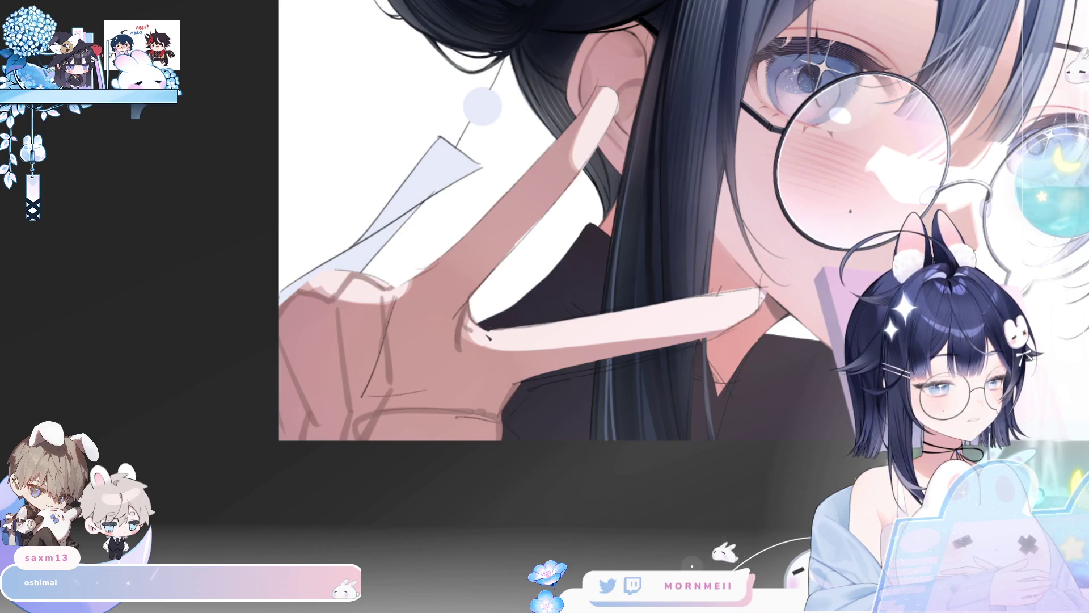
key("m")
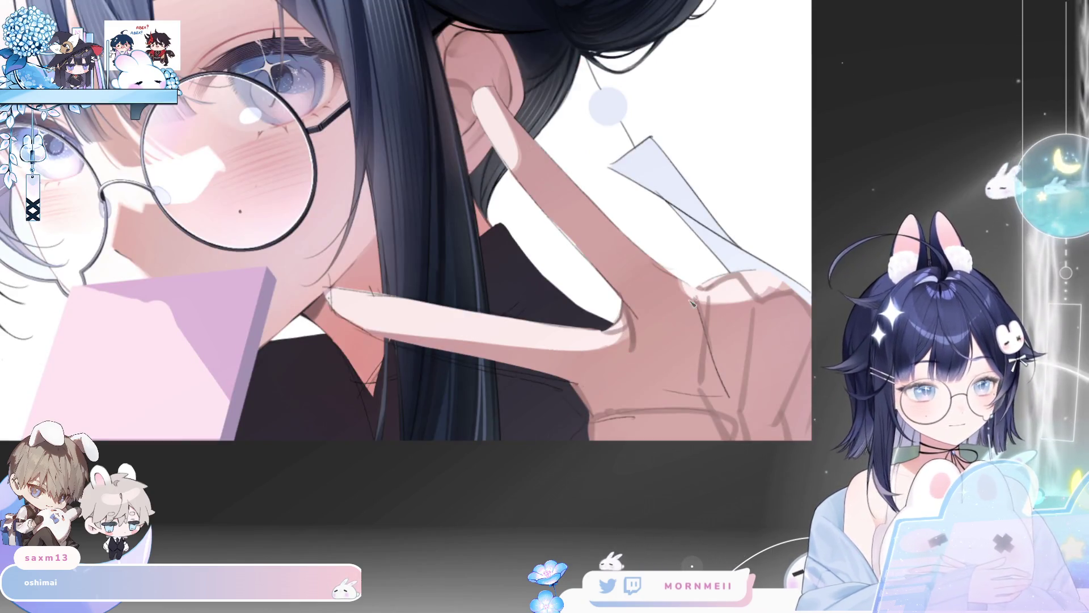
key("m")
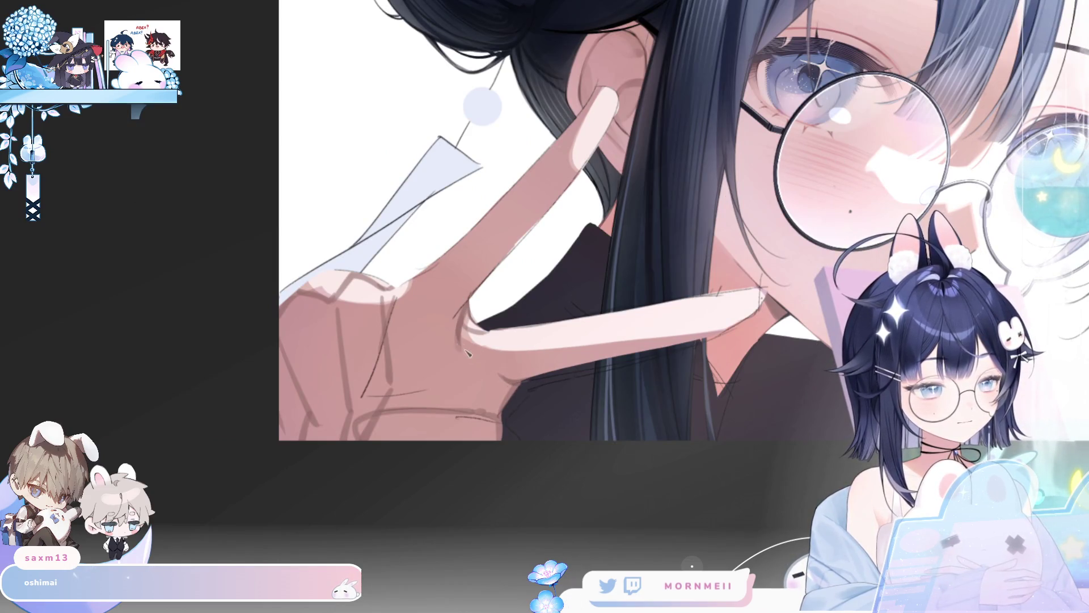
scroll(505, 277, "down", 5)
key("m")
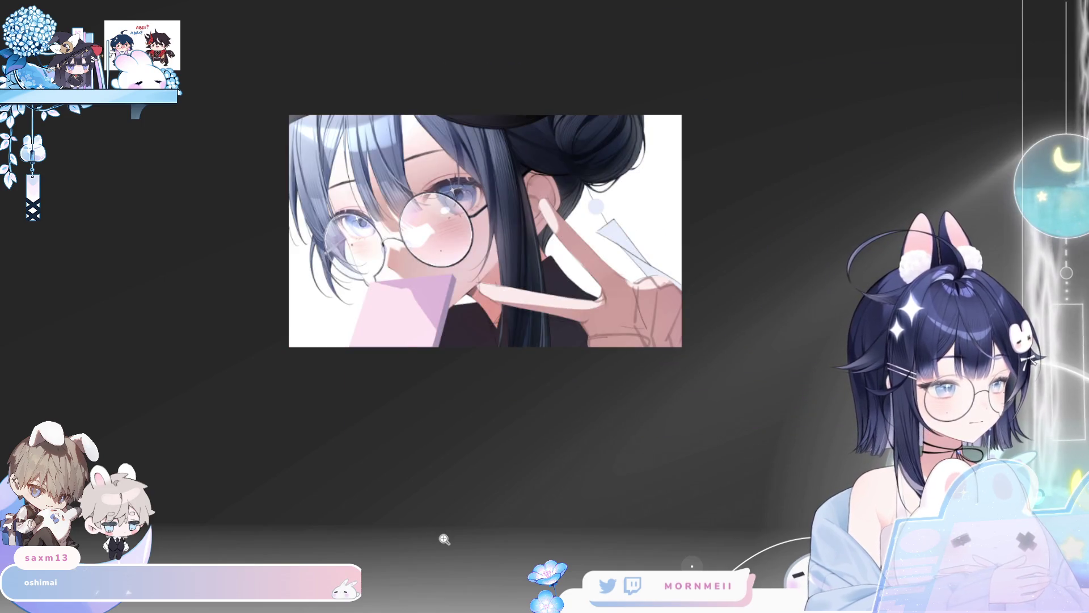
key("m")
scroll(463, 298, "up", 5)
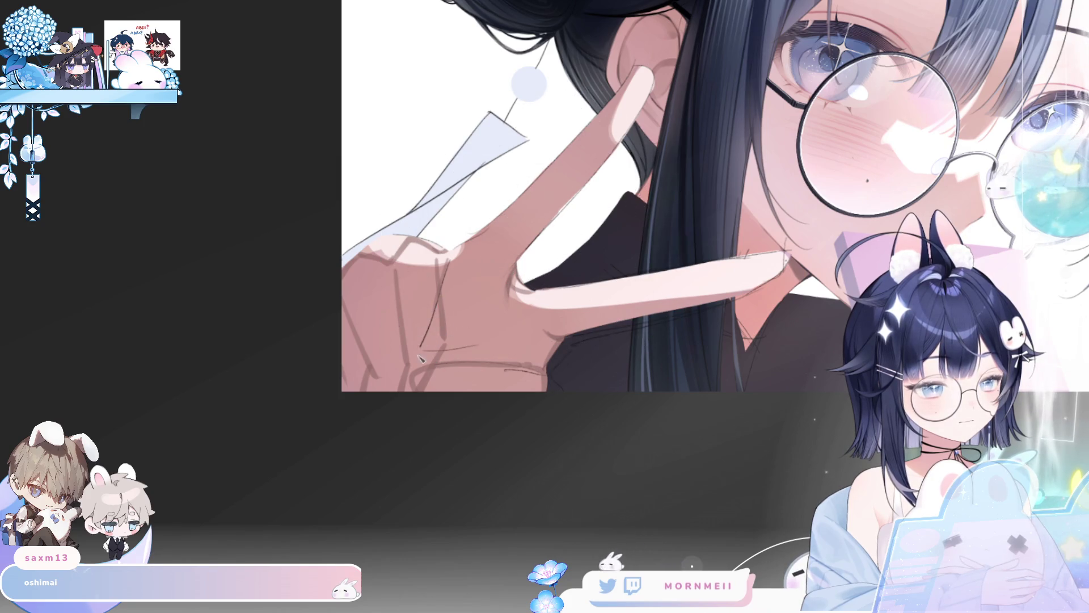
left_click_drag(434, 313, 433, 347)
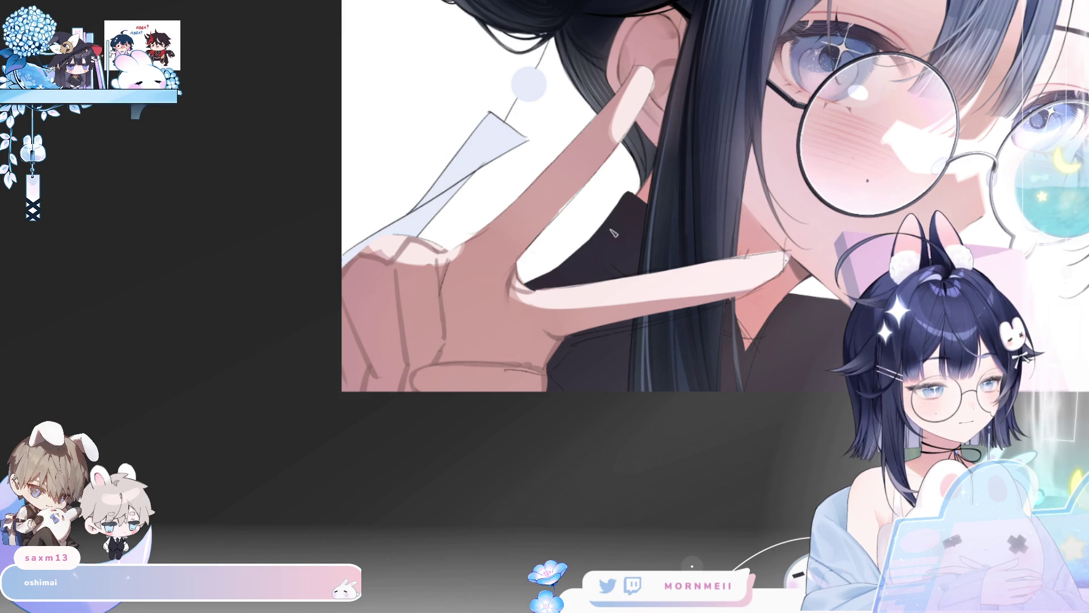
Step: Fit the whole artwork, flip-check it, and zoom in on the hand to review the creases
key("ctrl+0")
key("h")
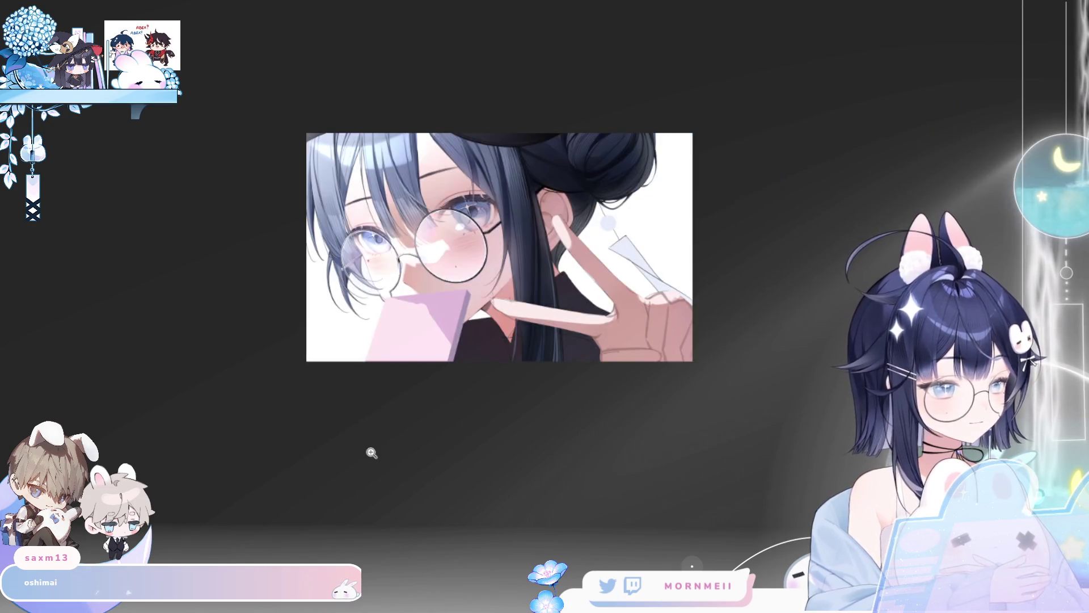
key("h")
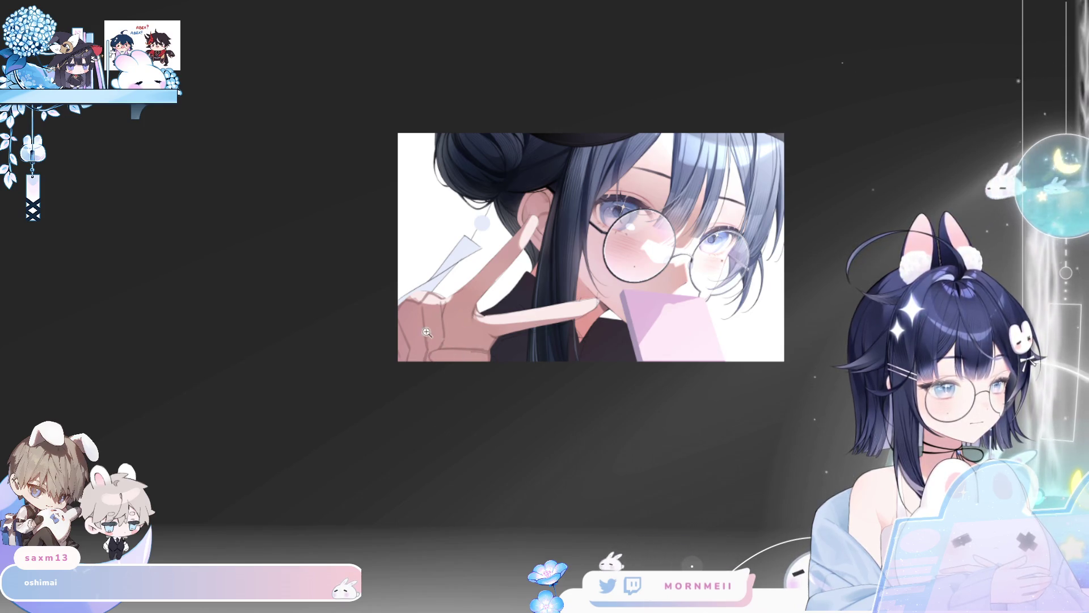
left_click(380, 360)
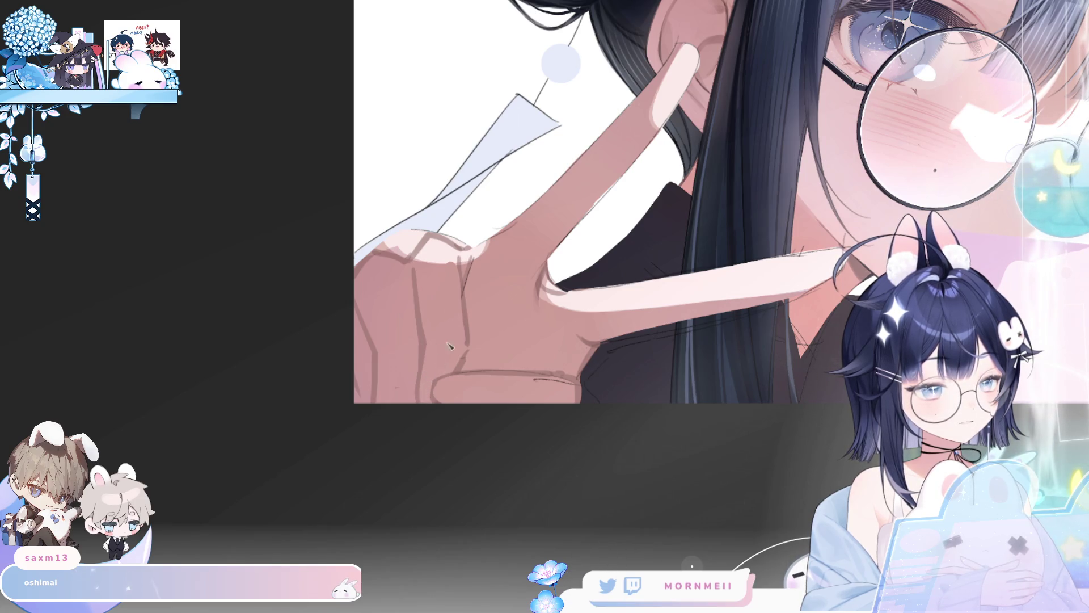
scroll(528, 280, "down", 5)
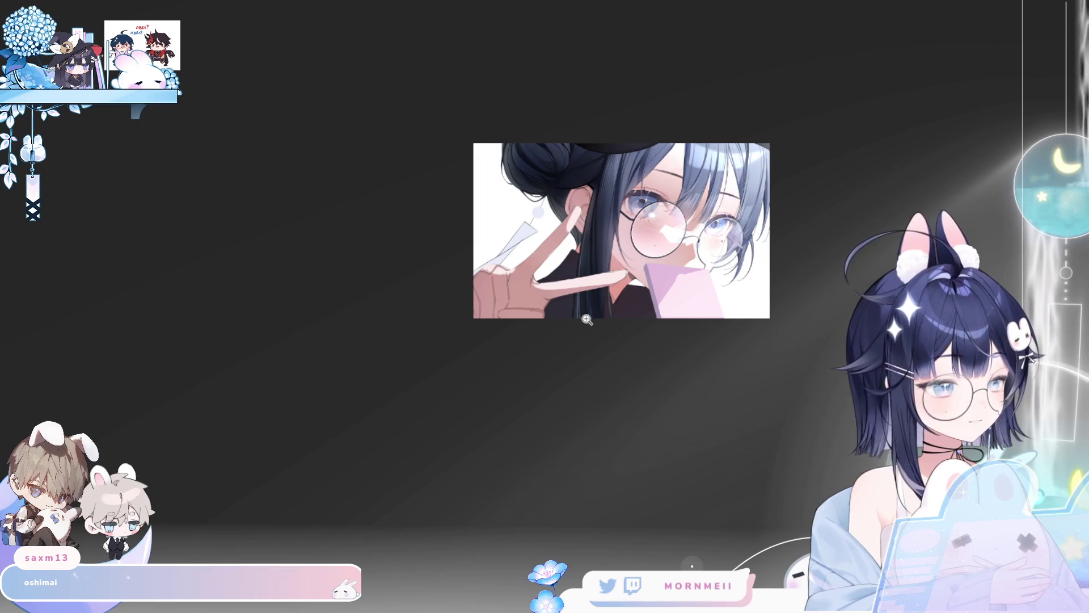
scroll(487, 265, "up", 3)
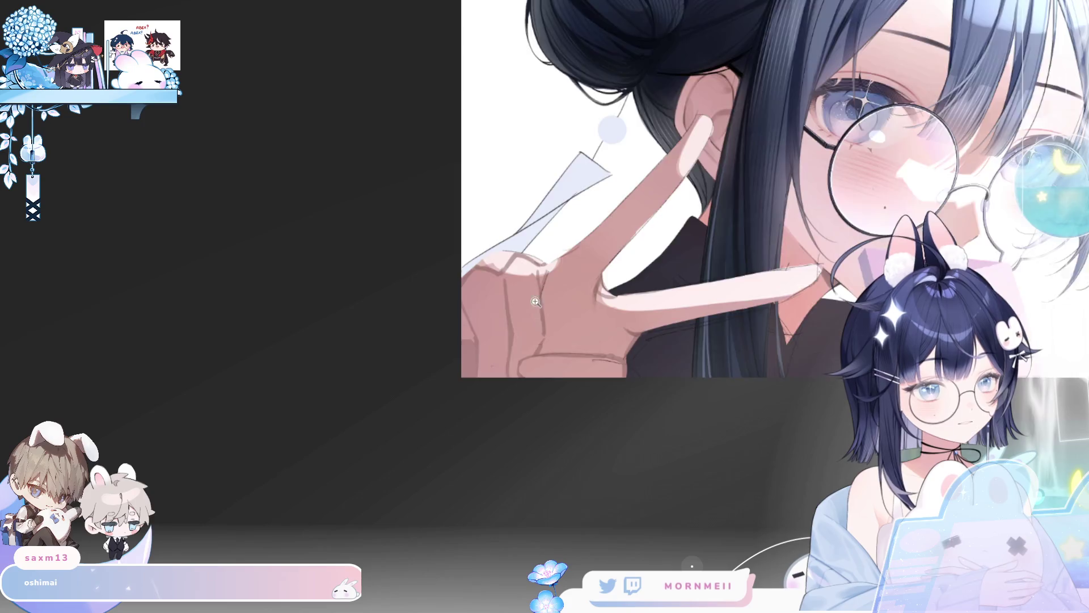
scroll(536, 302, "down", 3)
key("h")
key("h")
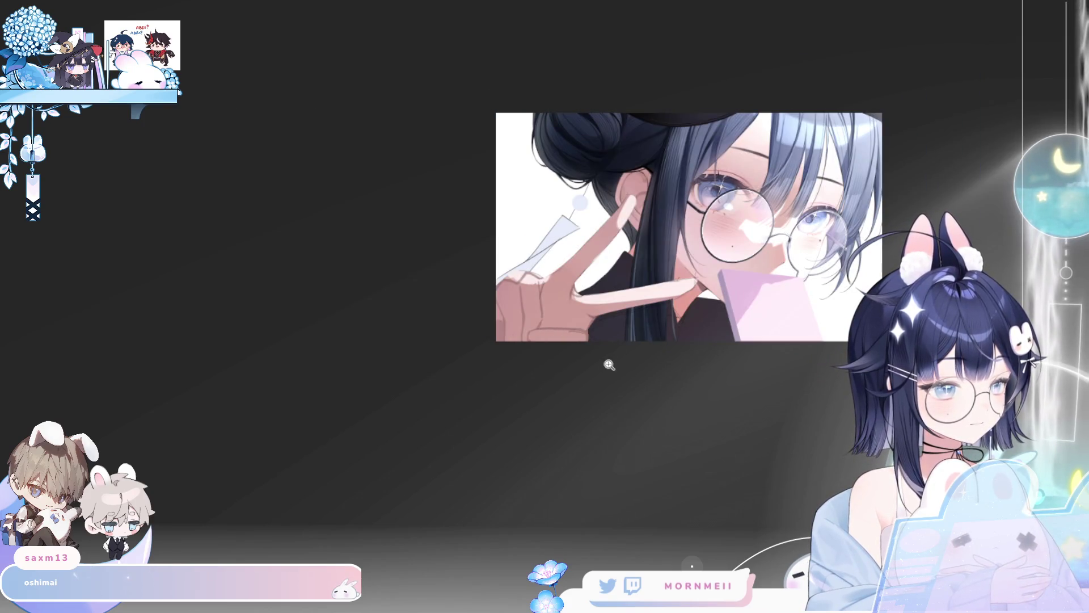
scroll(609, 365, "down", 1)
key("h")
key("h")
scroll(700, 307, "up", 3)
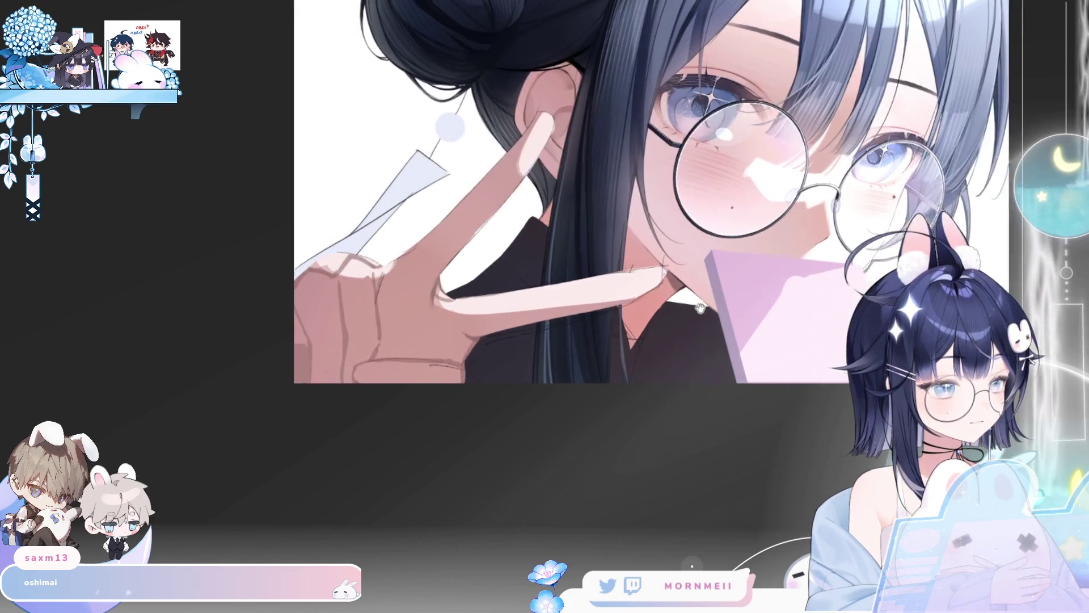
Step: Frame the hand and paint dark strokes along its lower outline
left_click_drag(699, 307, 643, 332)
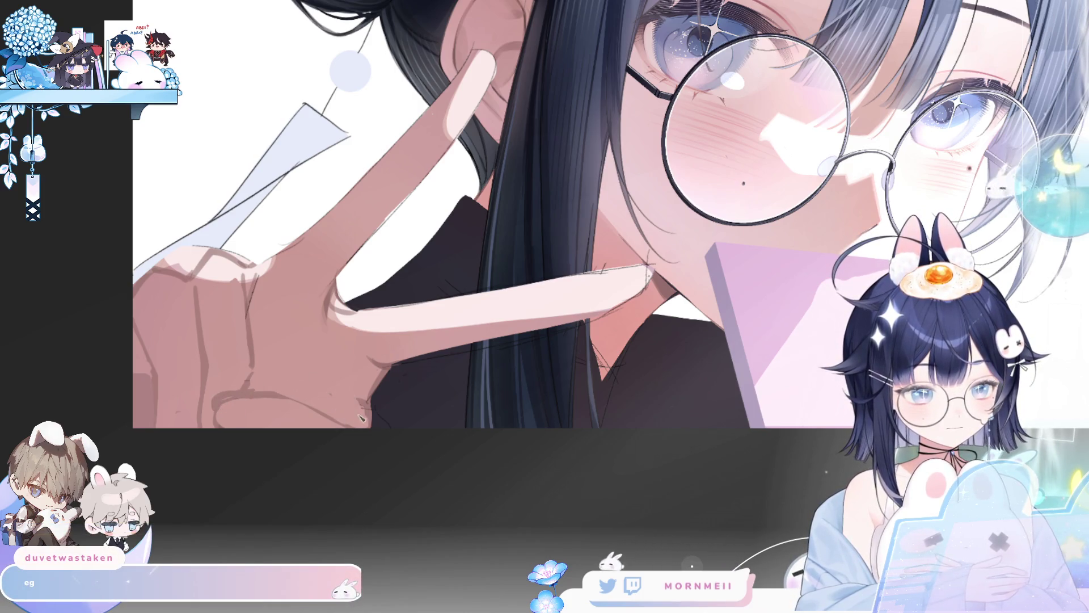
left_click_drag(391, 388, 384, 397)
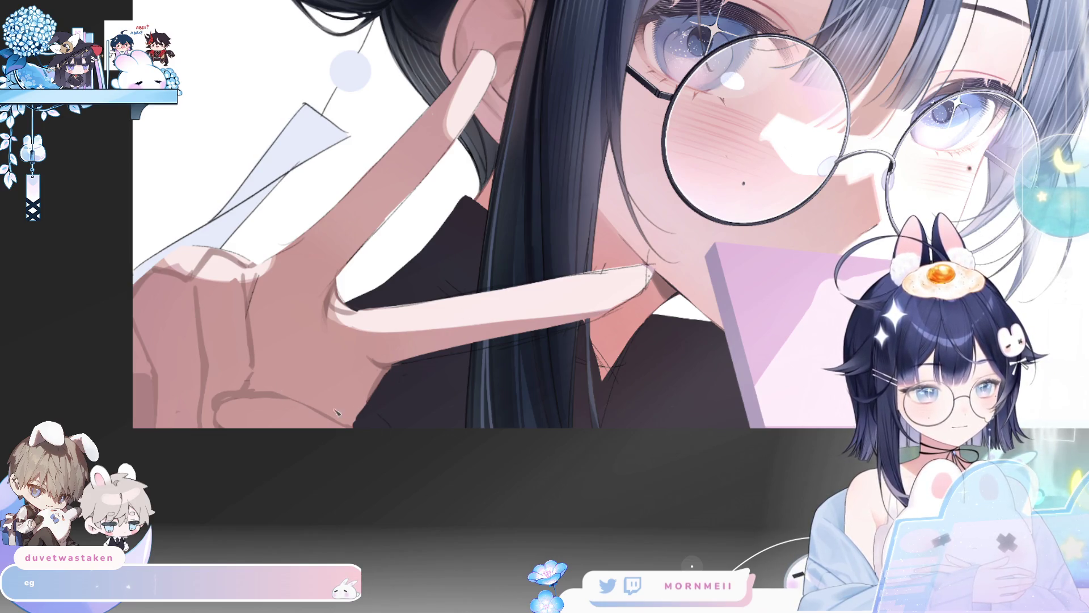
left_click_drag(283, 400, 340, 422)
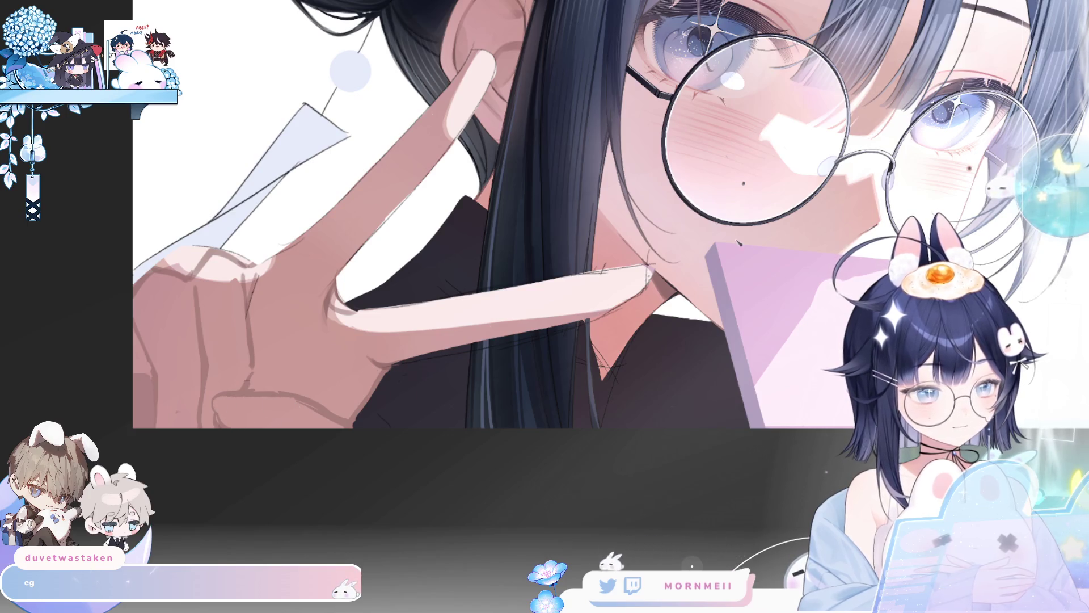
Step: Fit the whole artwork, mirror it to check, then zoom in on the hand and paper corner
key("h")
key("h")
key("ctrl+0")
key("h")
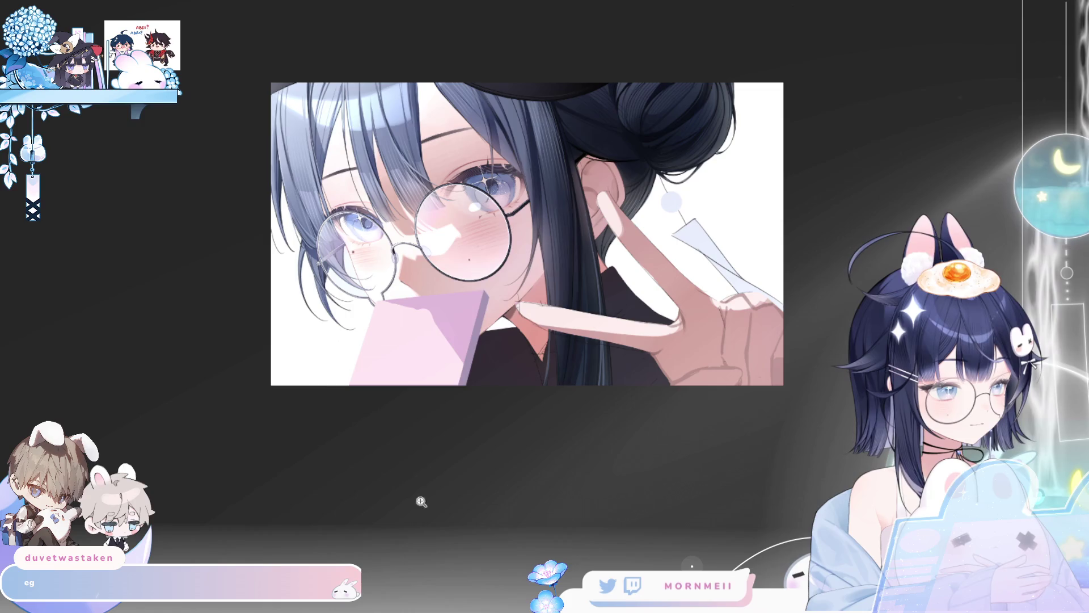
key("h")
left_click(429, 273)
mouse_move(80, 290)
left_mouse_down()
mouse_move(292, 379)
mouse_move(440, 314)
left_mouse_up()
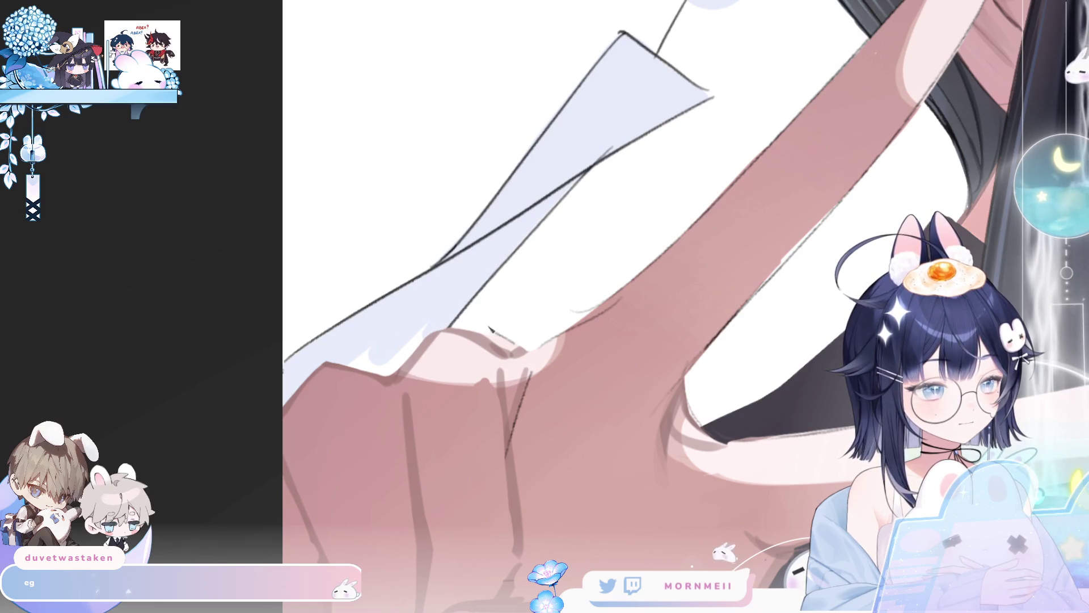
Step: Draw a dark crease line along the folded finger knuckles of the V-sign hand
scroll(646, 300, "down", 3)
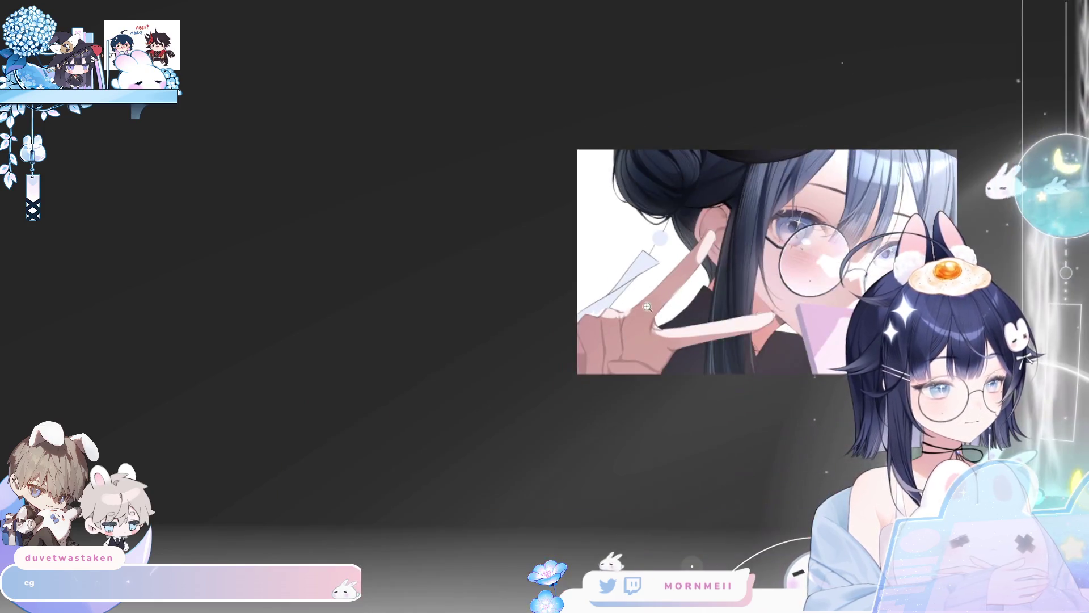
scroll(646, 300, "up", 3)
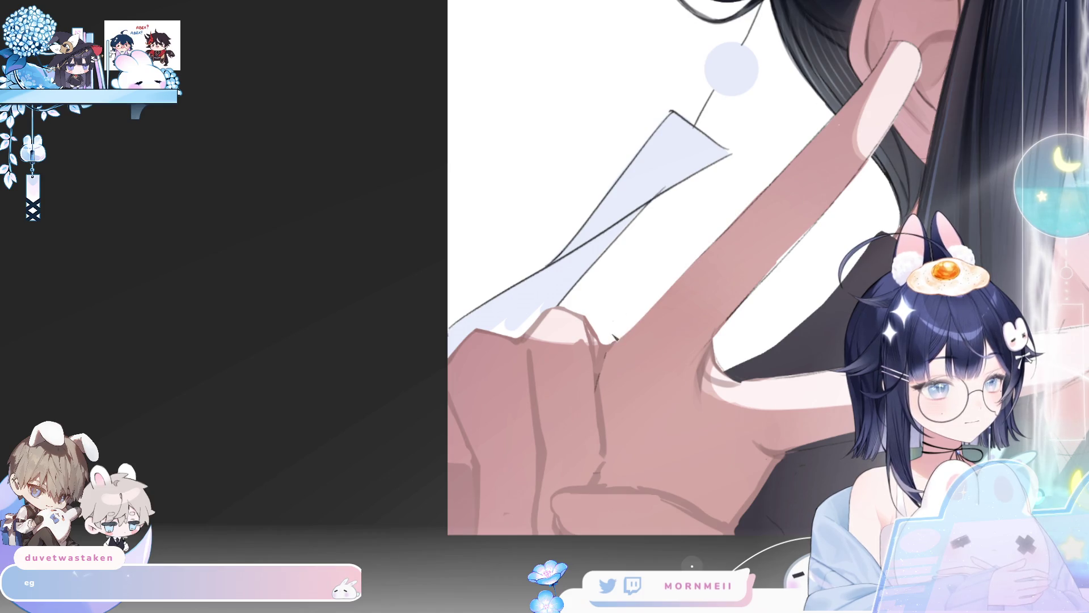
key("ctrl+minus")
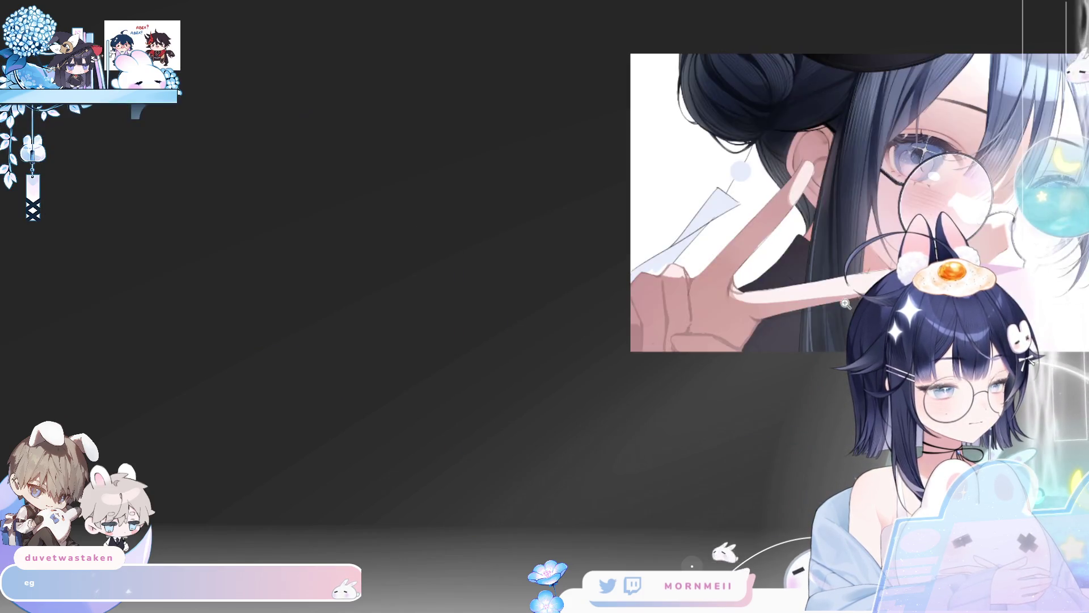
left_click(543, 321)
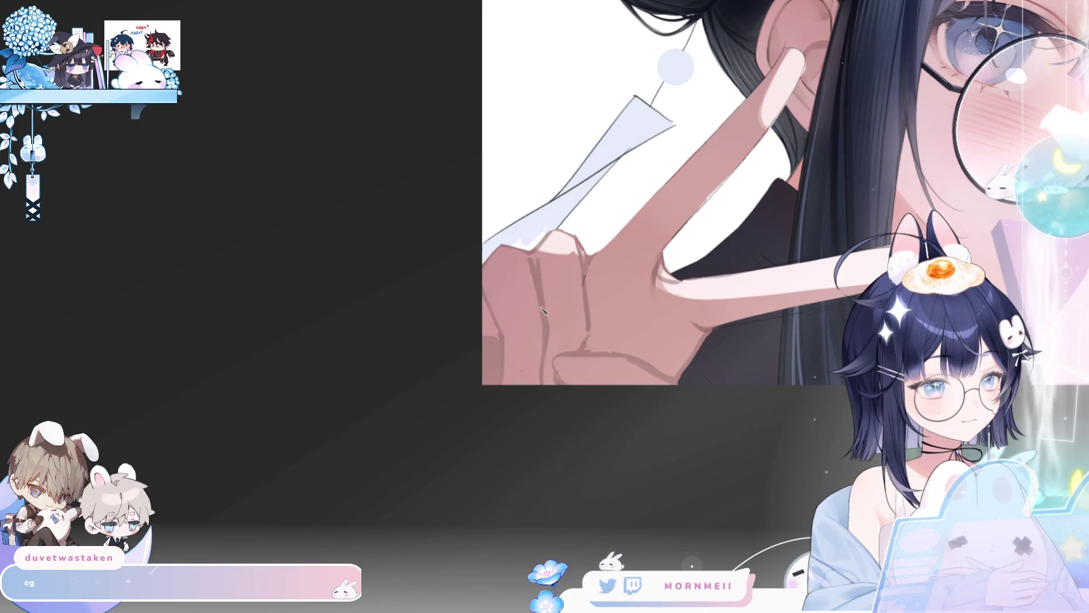
left_click_drag(531, 262, 538, 326)
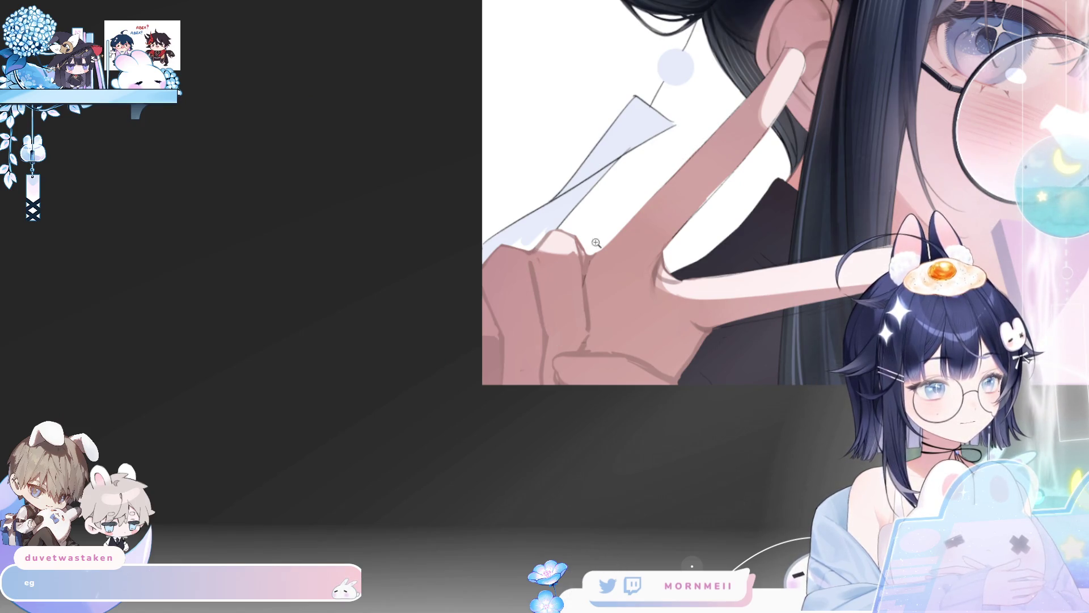
key("ctrl+minus")
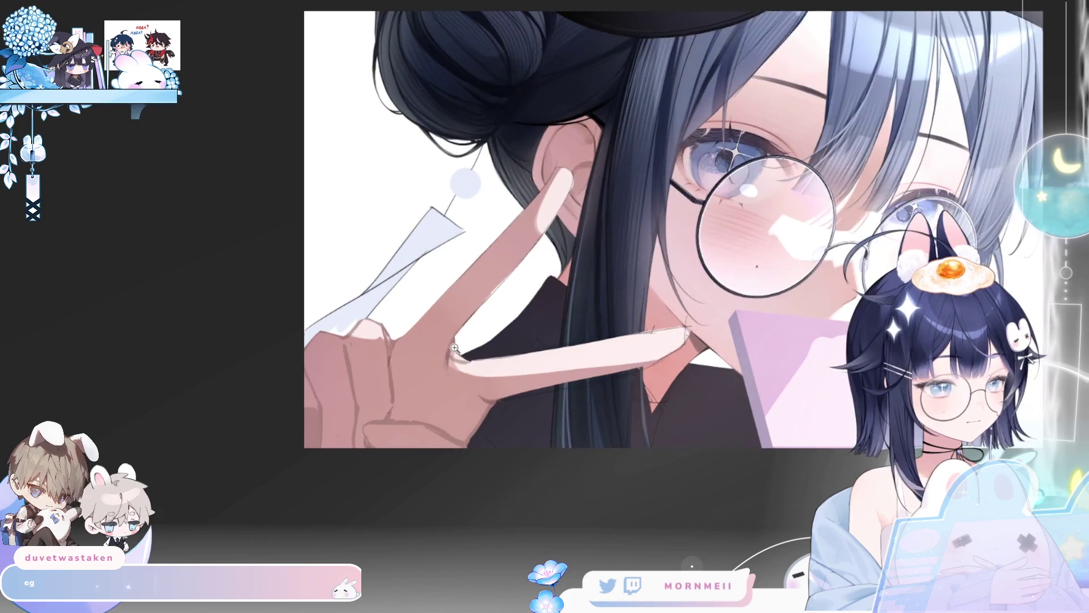
Step: Compare finger versions with undo and redo, settling on the thinner lower finger
key("ctrl+plus")
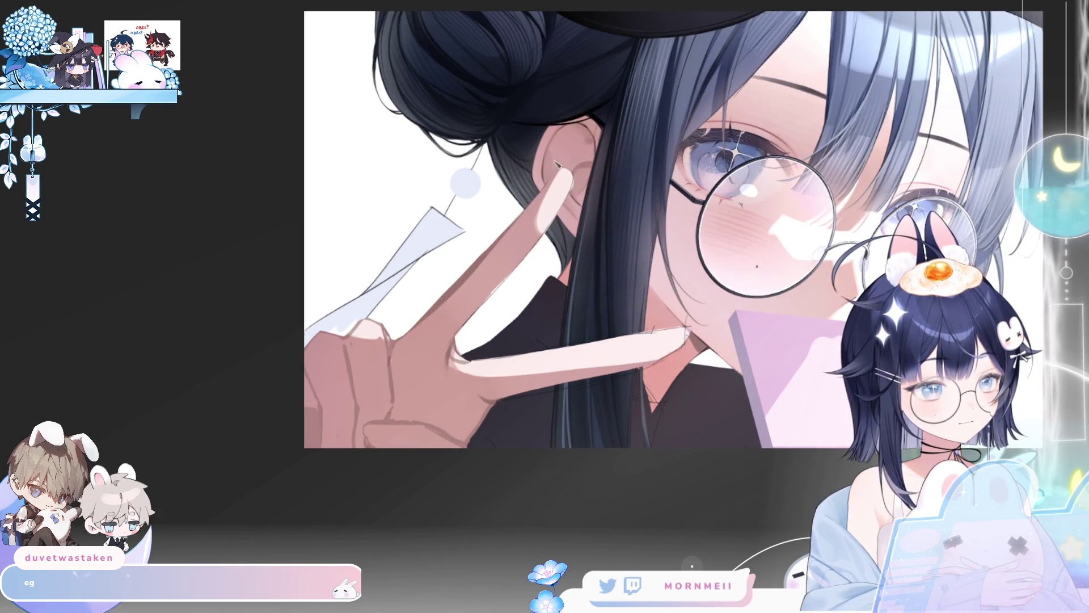
key("ctrl+z")
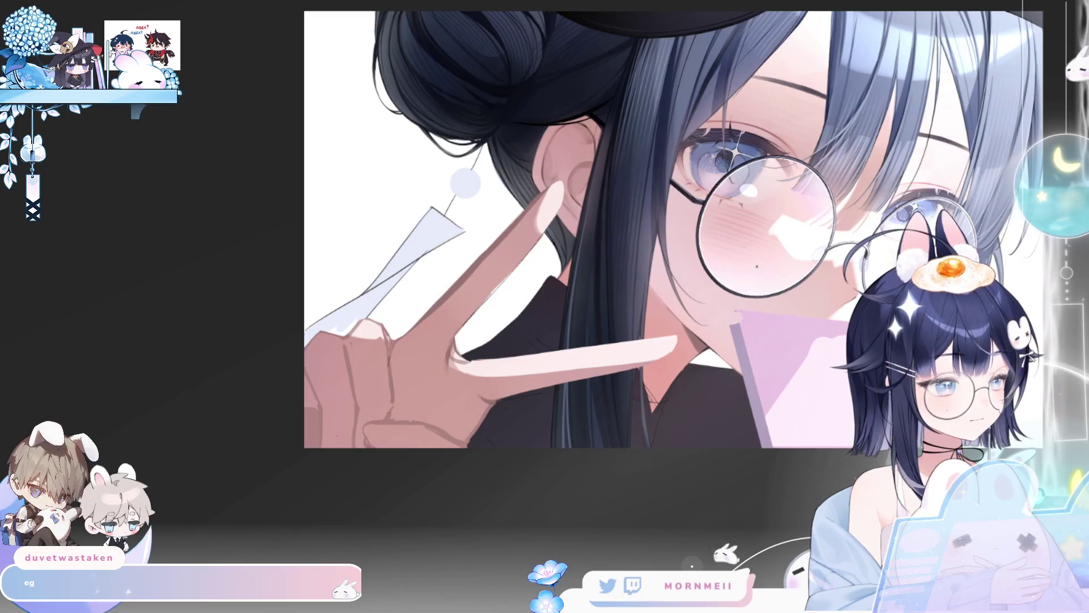
key("ctrl+z")
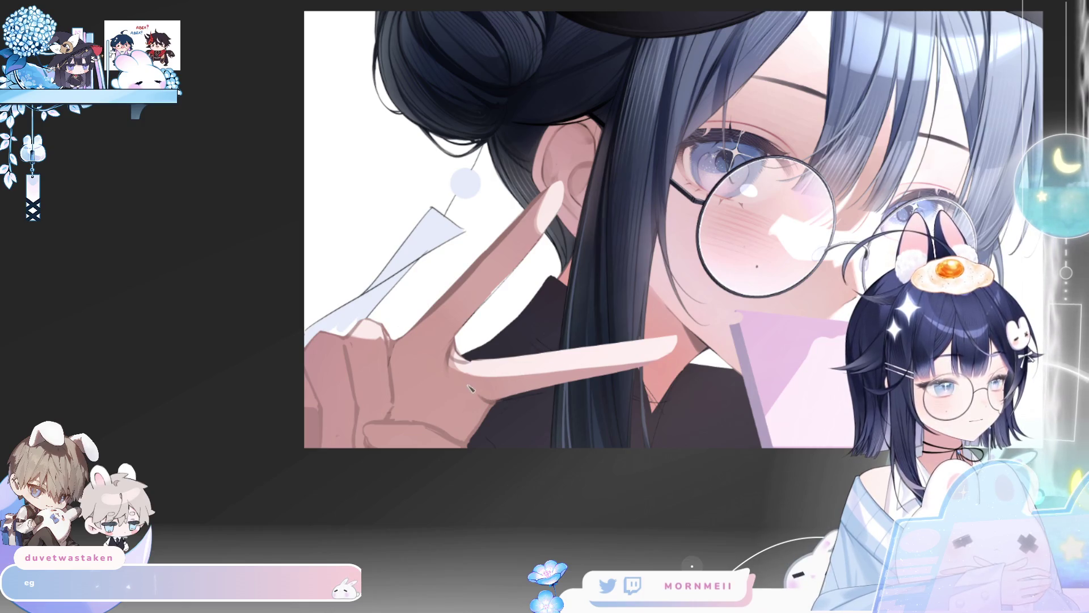
key("ctrl+z")
key("ctrl+y")
key("ctrl+z")
key("ctrl+y")
key("ctrl+z")
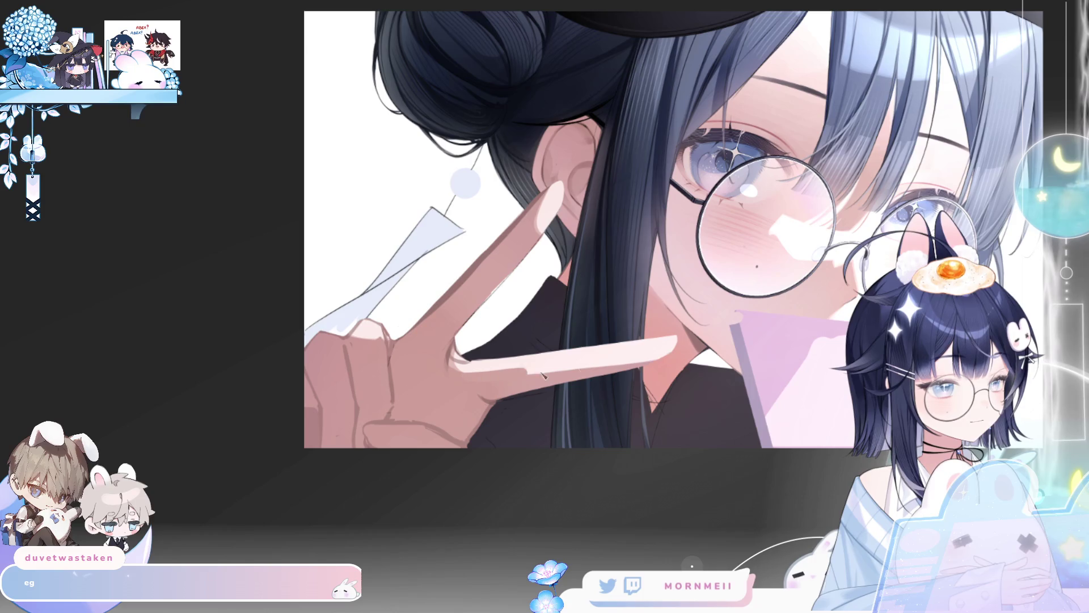
Step: Restroke the lower finger's bottom edge darker, out to the fingertip
left_click_drag(543, 376, 628, 370)
left_click_drag(505, 366, 658, 356)
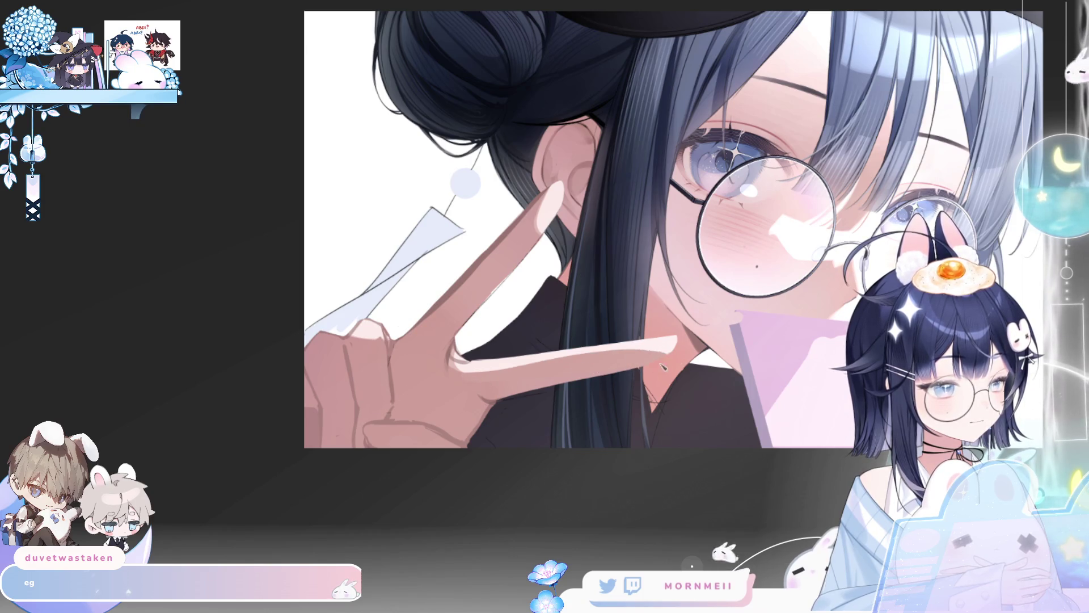
key("ctrl+z")
key("ctrl+y")
Step: Flip the canvas horizontally back and forth to check the finger and face proportions
key("h")
key("h")
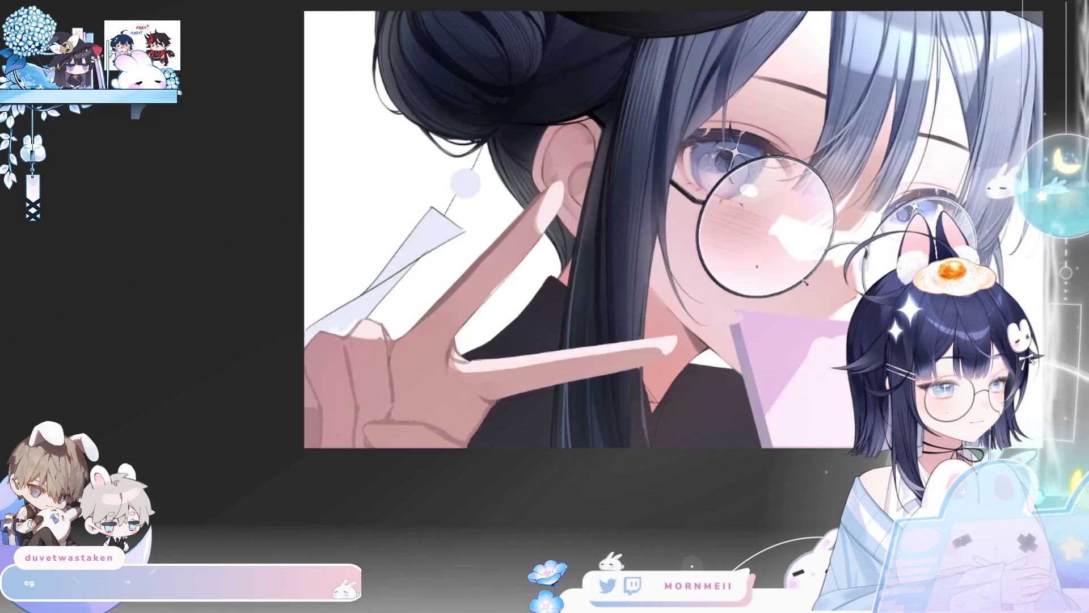
left_click_drag(626, 457, 485, 393)
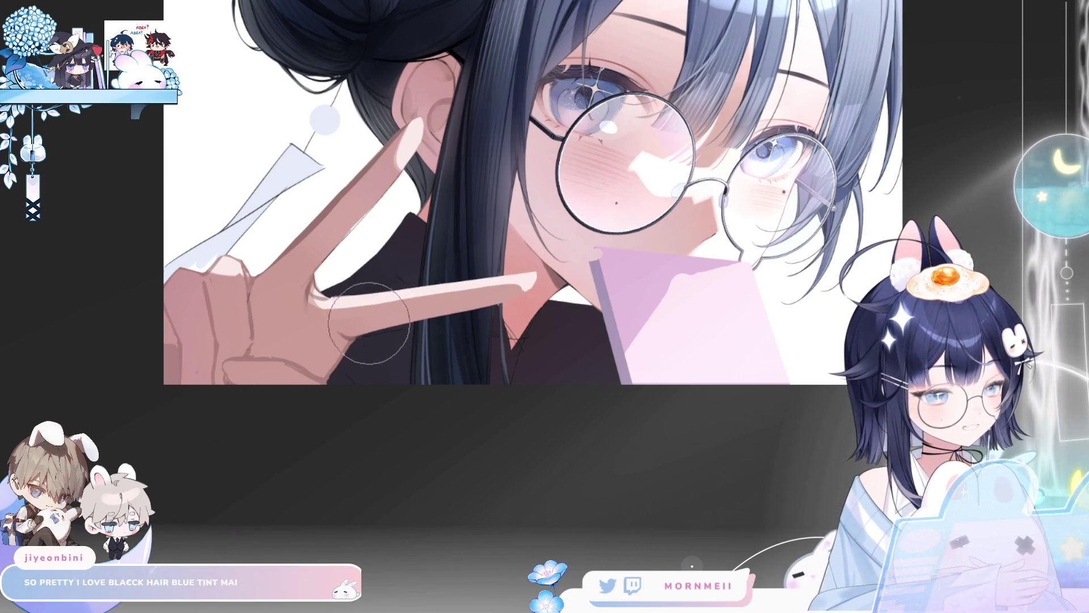
key("h")
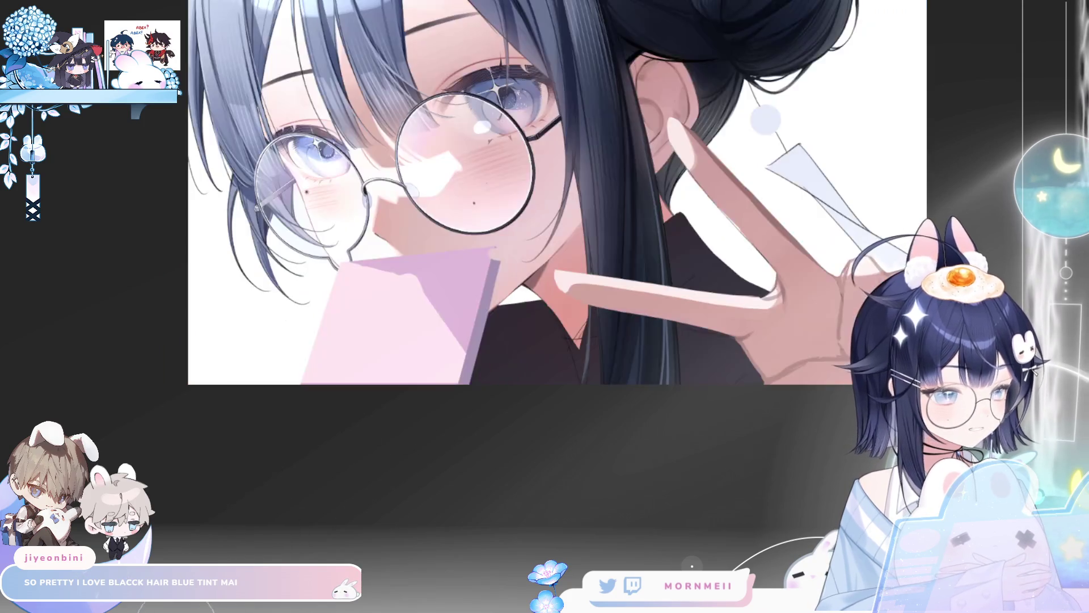
key("h")
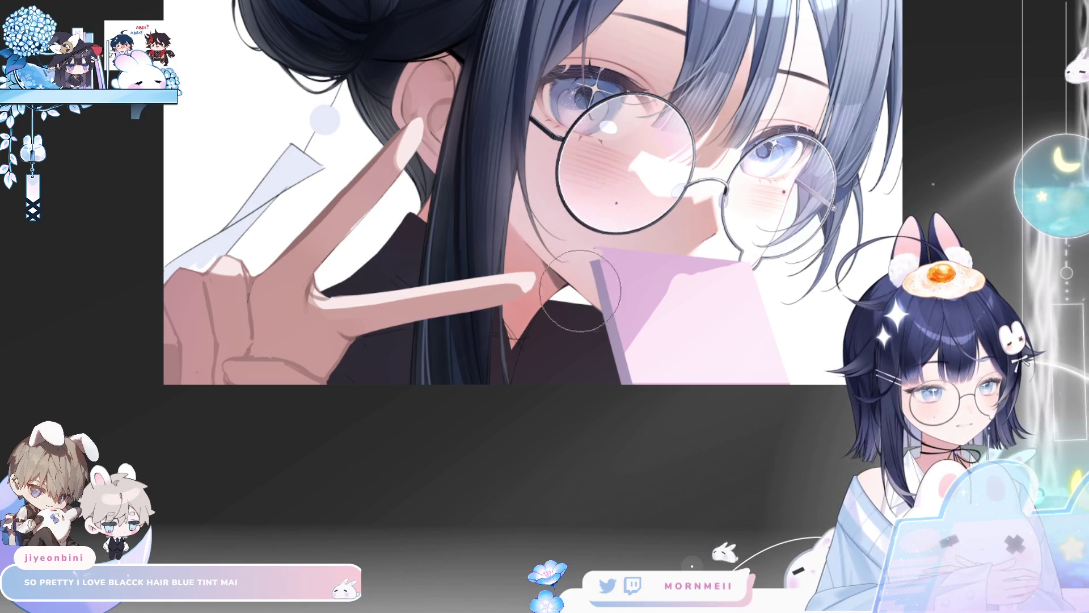
key("h")
key("h")
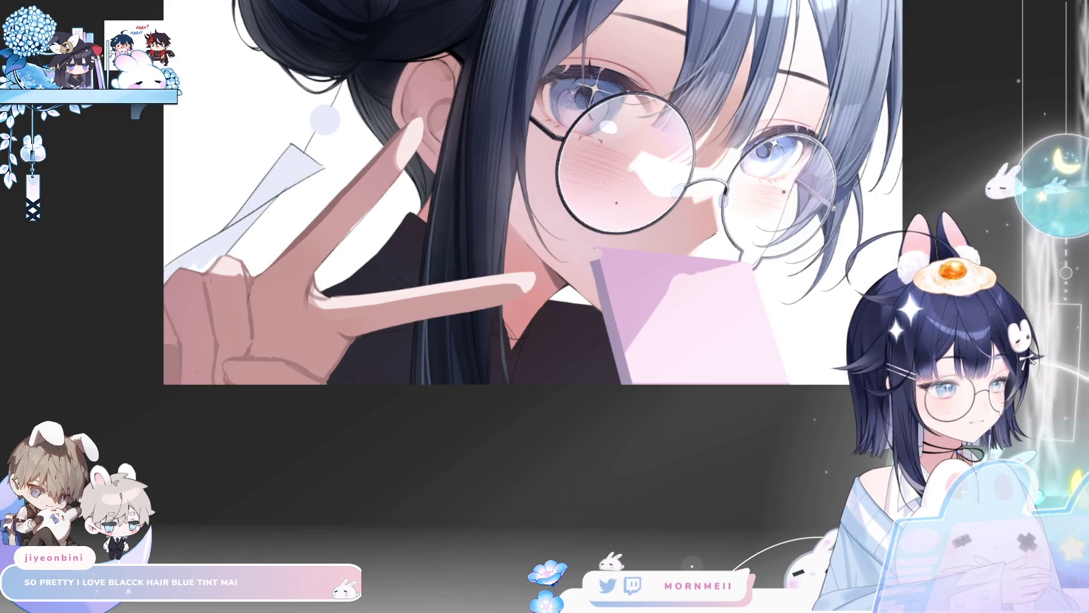
key("ctrl+plus")
key("ctrl+minus")
key("ctrl+minus")
Step: Brush along the lower finger's top edge, darkening it and lightening one part
key("h")
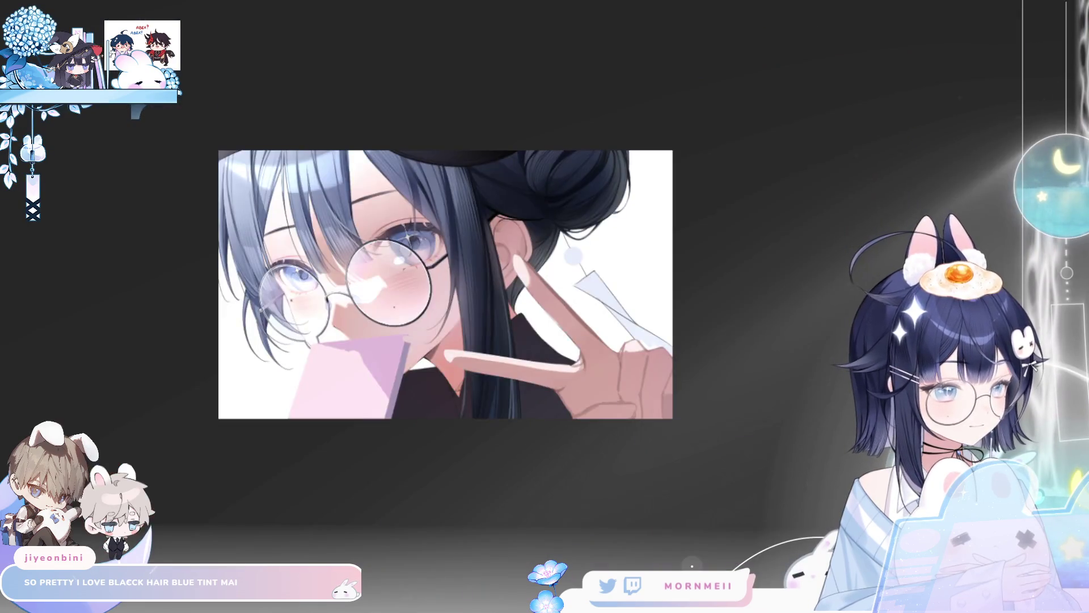
key("h")
left_click(623, 384)
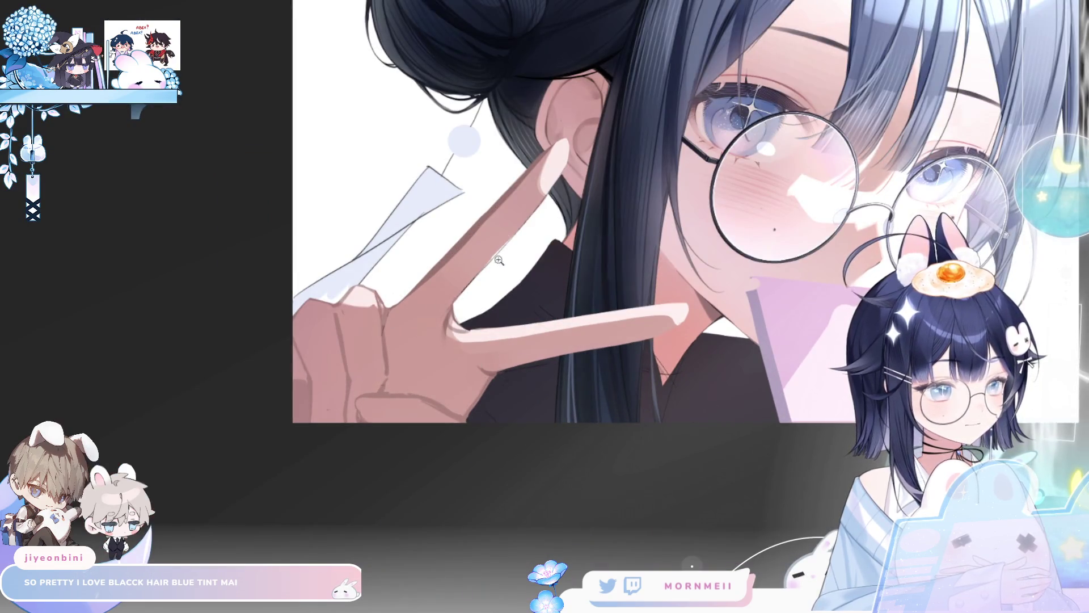
left_click_drag(622, 356, 489, 336)
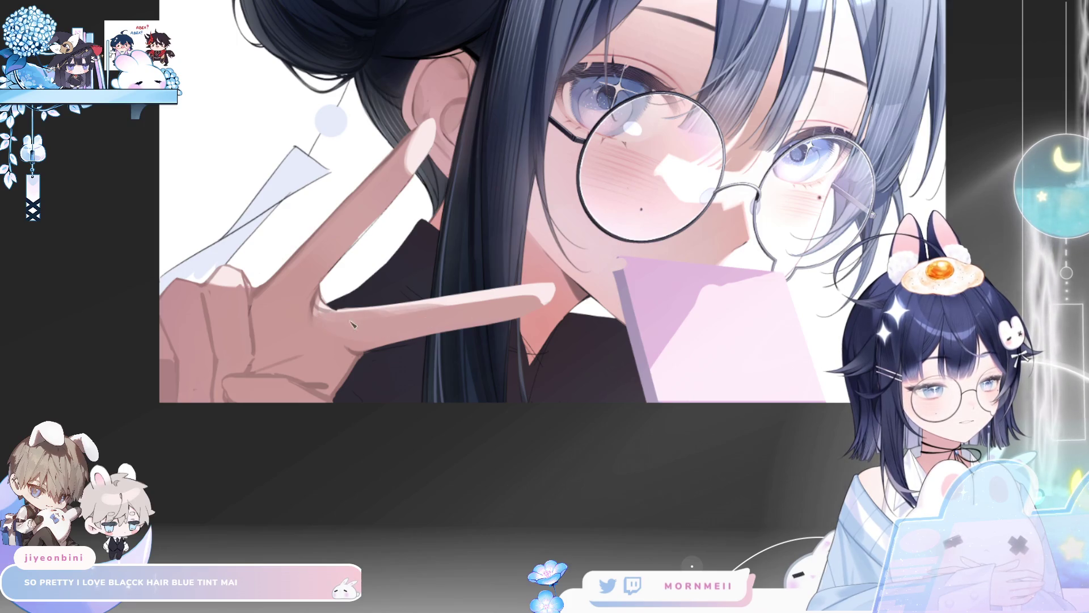
left_click_drag(351, 324, 507, 310)
left_click_drag(401, 299, 531, 298)
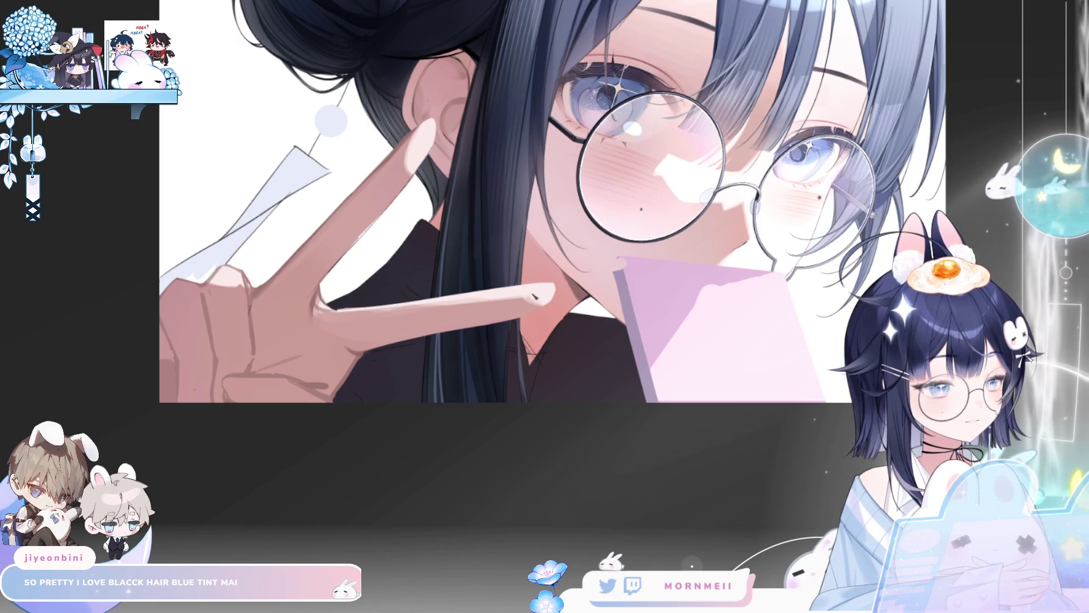
scroll(478, 325, "down", 3)
Step: Paint a brighter knuckle highlight and repaint the index finger
key("m")
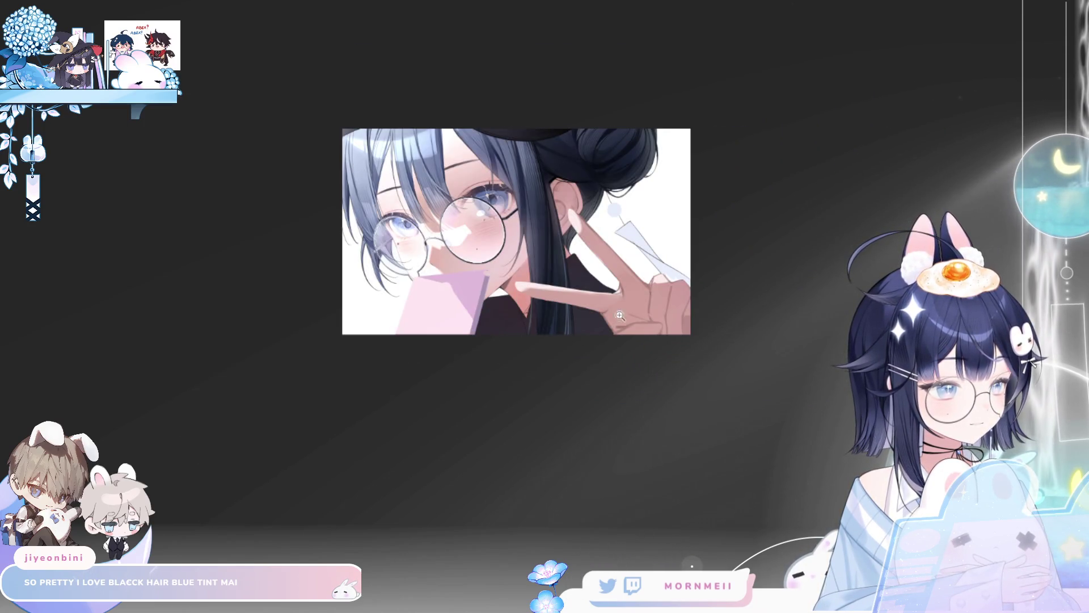
key("m")
scroll(488, 297, "up", 3)
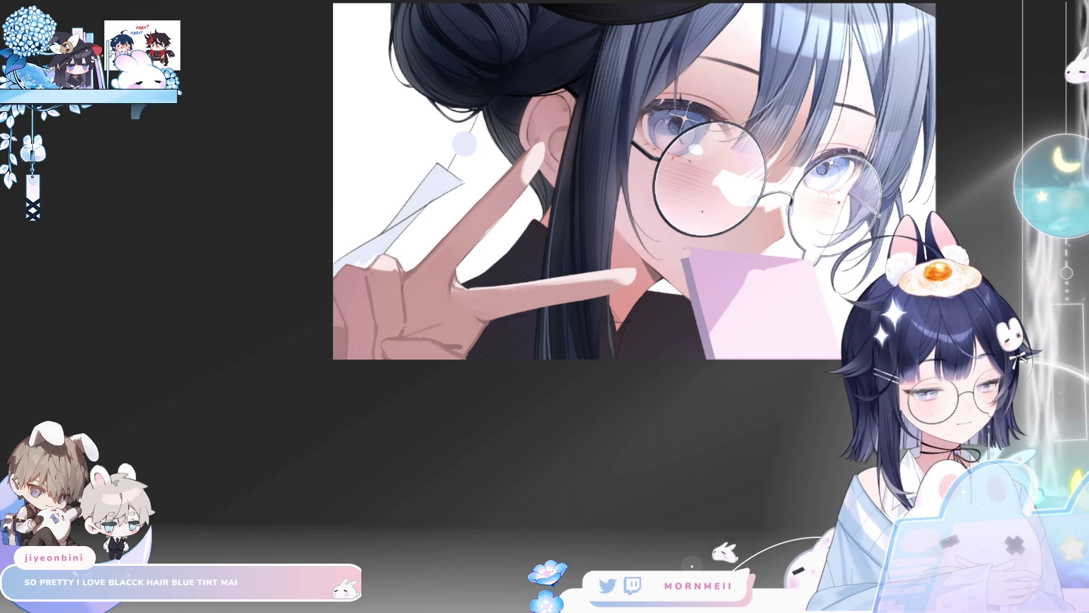
mouse_move(380, 283)
left_mouse_down()
mouse_move(392, 272)
mouse_move(373, 279)
mouse_move(383, 287)
mouse_move(394, 271)
mouse_move(365, 284)
left_mouse_up()
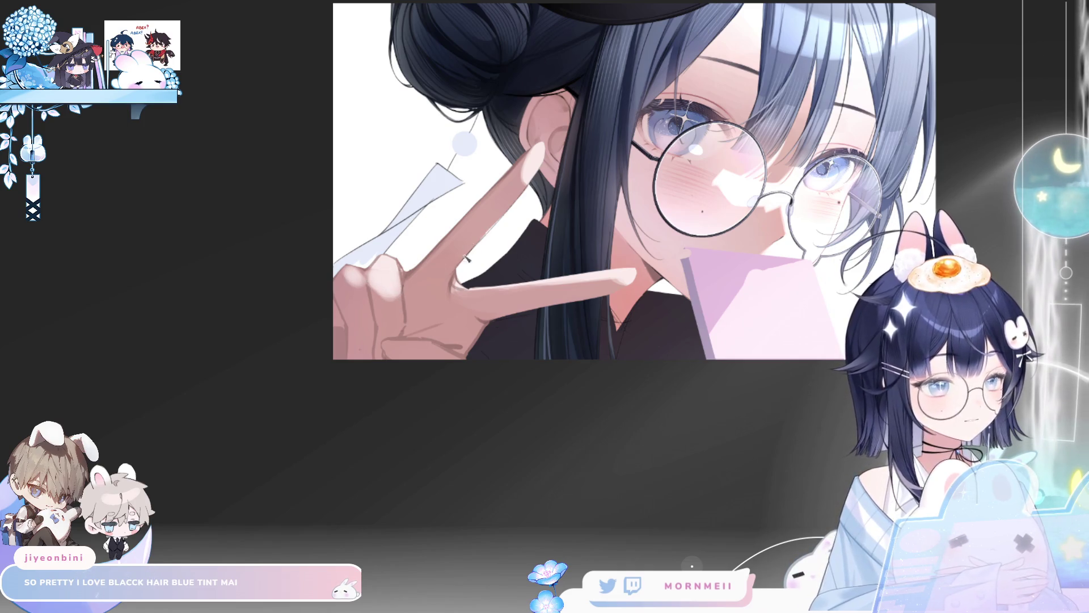
mouse_move(467, 259)
left_mouse_down()
mouse_move(522, 182)
mouse_move(499, 233)
mouse_move(503, 223)
left_mouse_up()
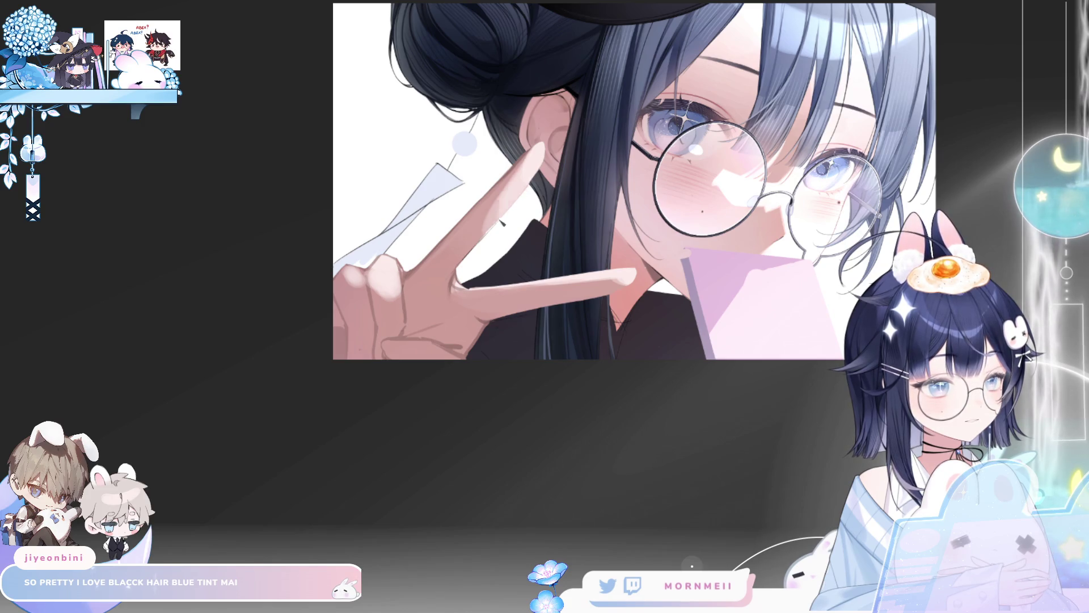
scroll(579, 142, "down", 3)
Step: Check the hand and face with repeated canvas flips and zooms, and enlarge the brush
key("h")
key("h")
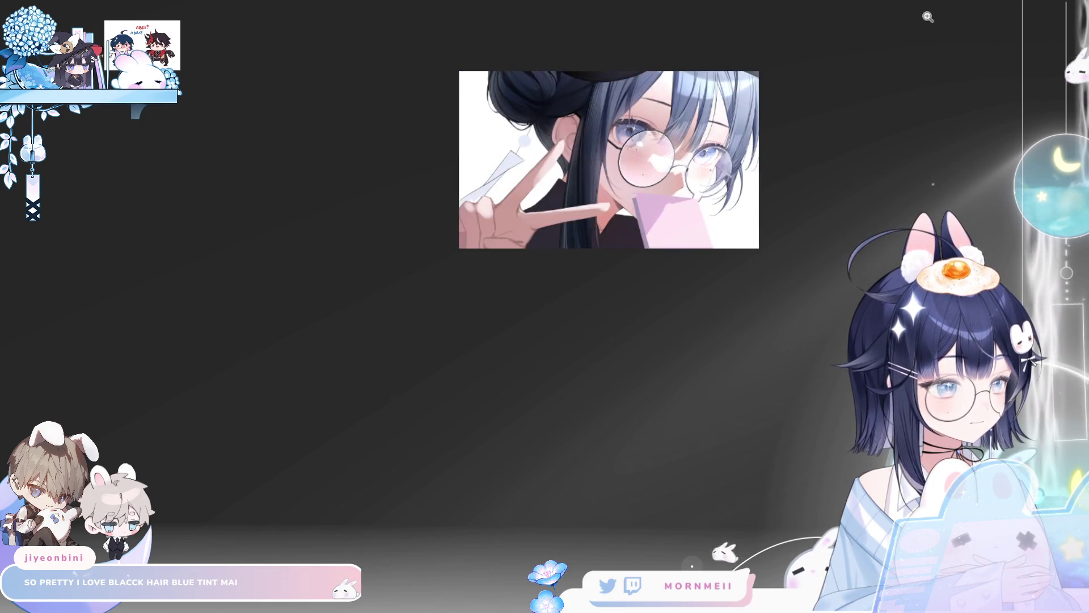
left_click_drag(520, 293, 346, 350)
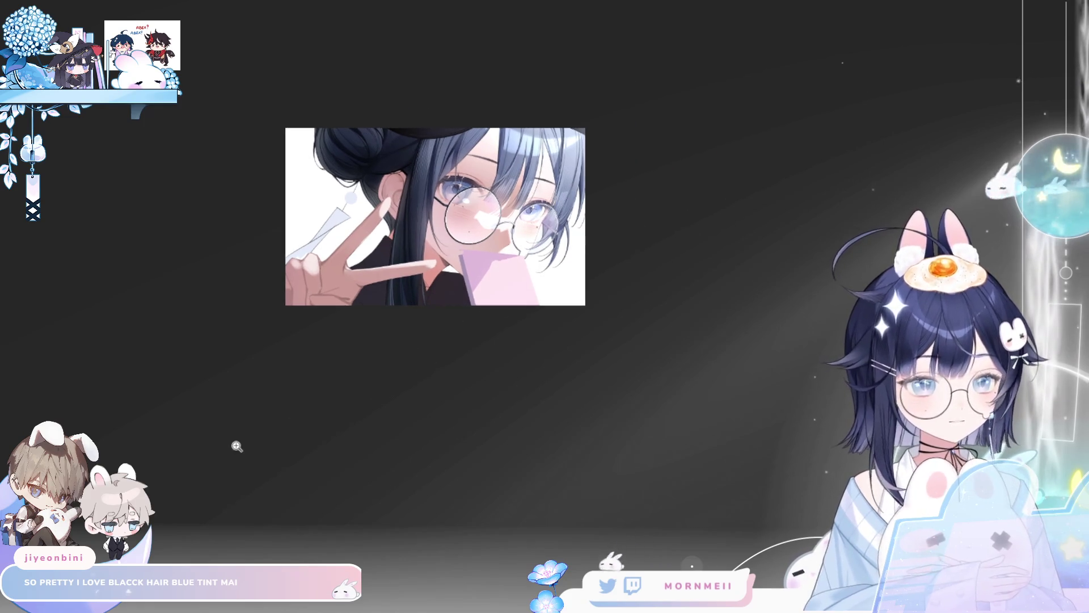
left_click(378, 256)
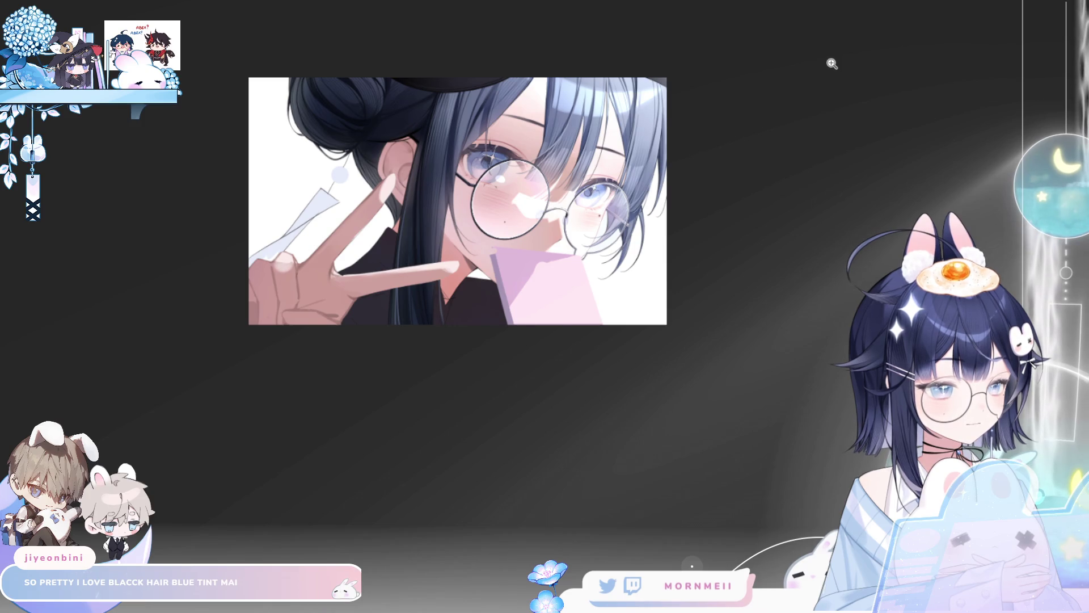
key("h")
key("h")
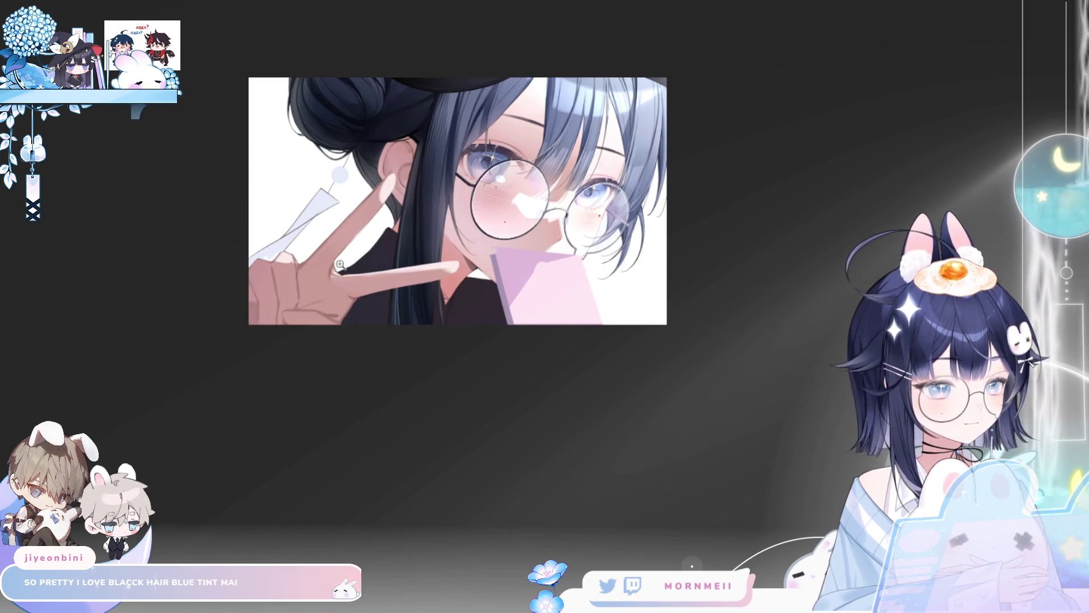
left_click(340, 264)
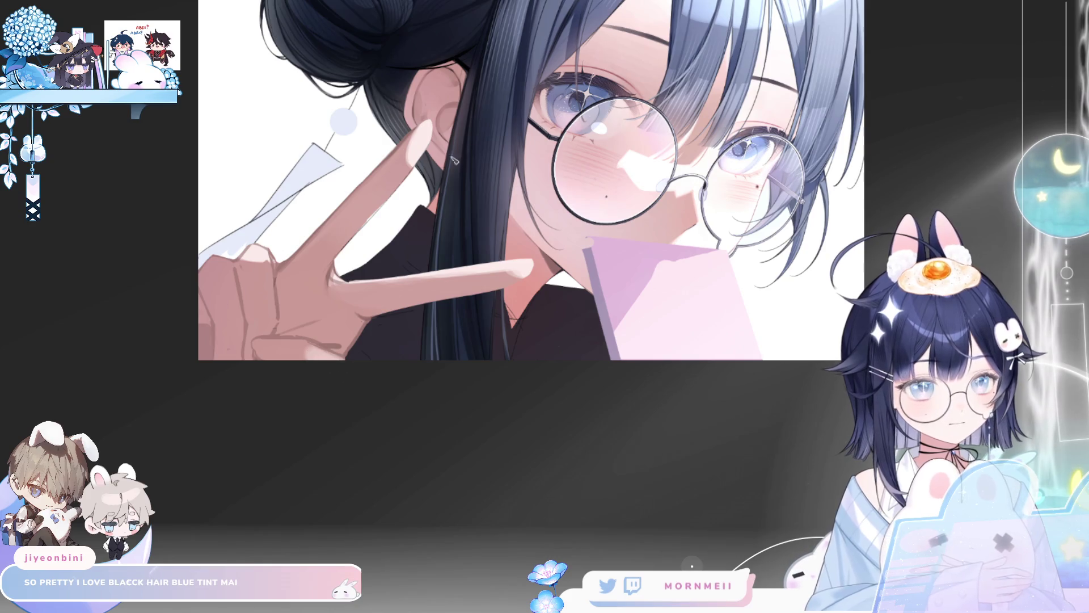
key("ctrl+minus")
key("h")
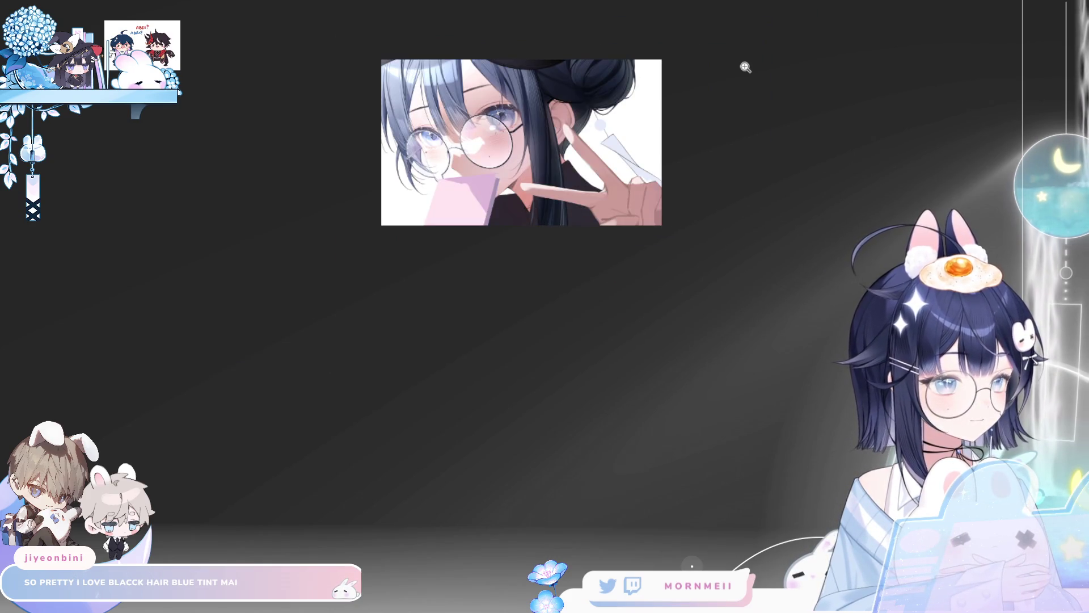
key("h")
key("ctrl+plus")
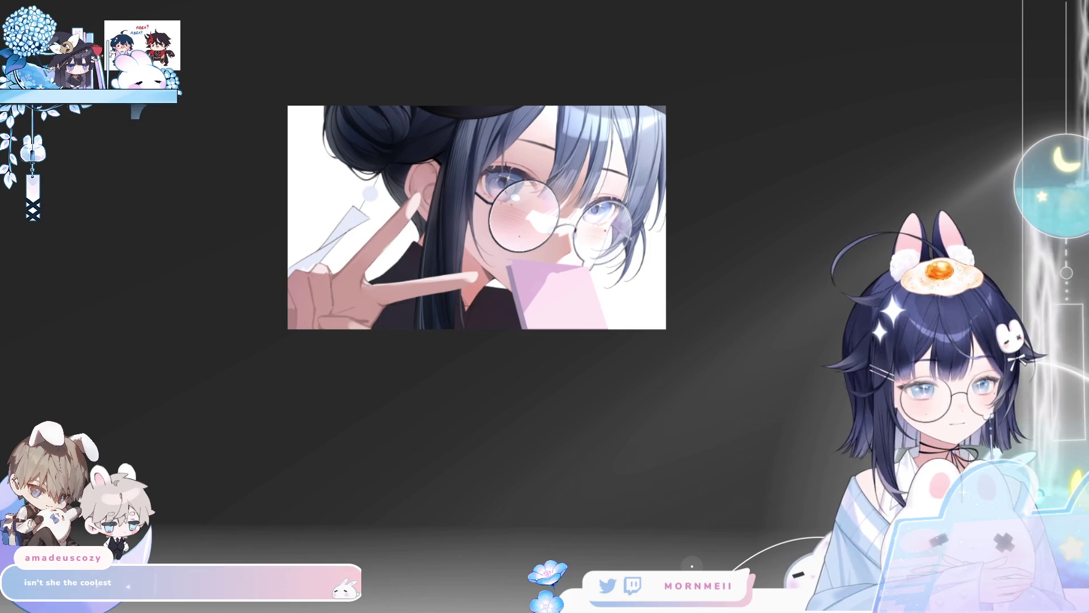
key("bracketright")
key("bracketright")
key("bracketright")
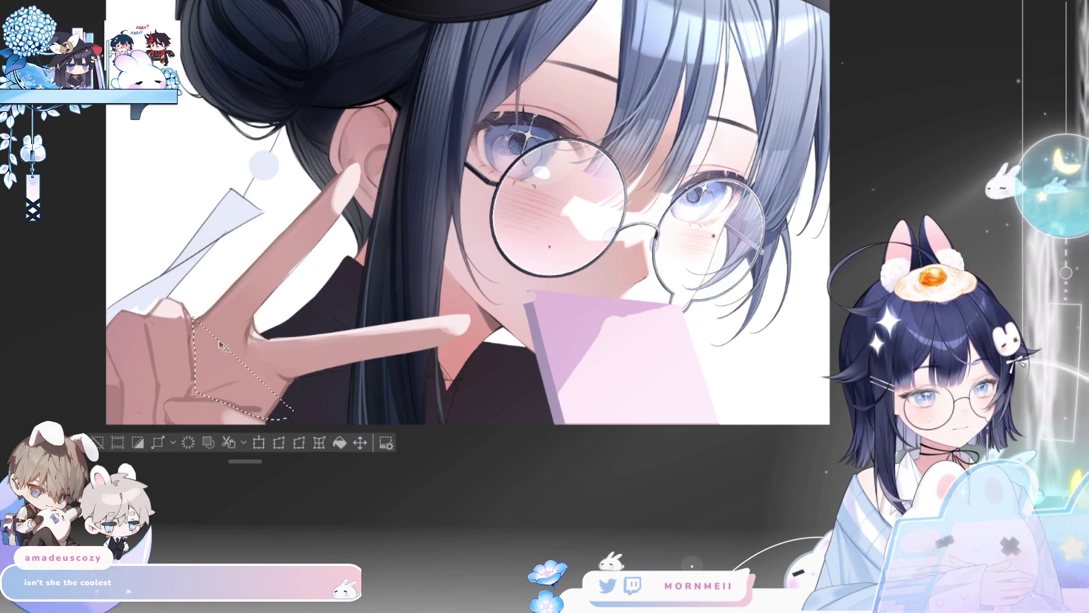
Step: Close the lasso around the hand and face, trying a rotation and cancelling it
mouse_move(301, 380)
left_mouse_down()
mouse_move(596, 164)
mouse_move(197, 190)
left_mouse_up()
left_click(441, 420)
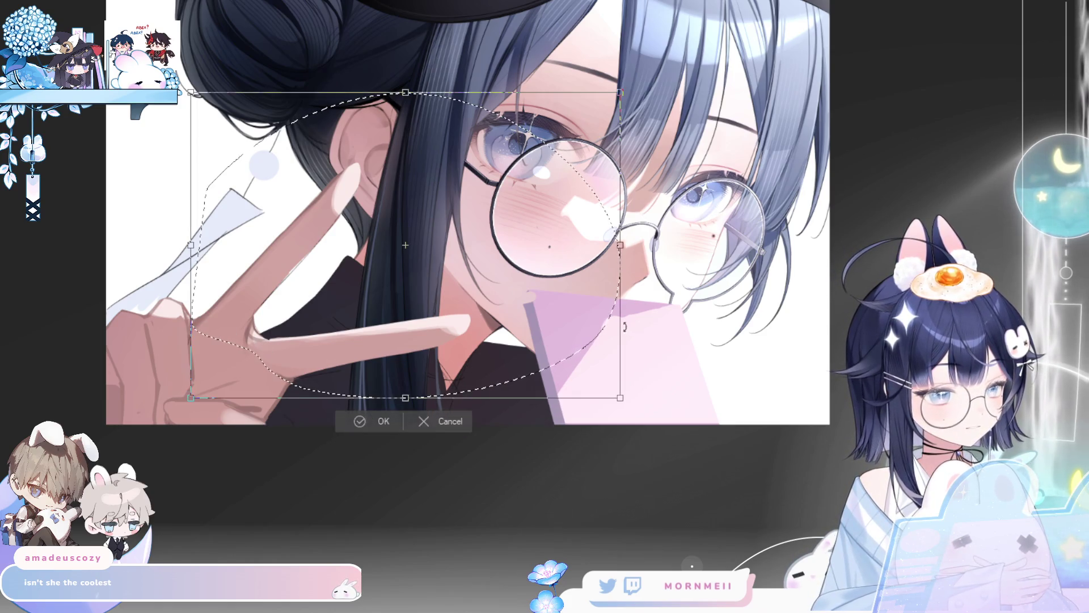
left_click_drag(516, 356, 530, 340)
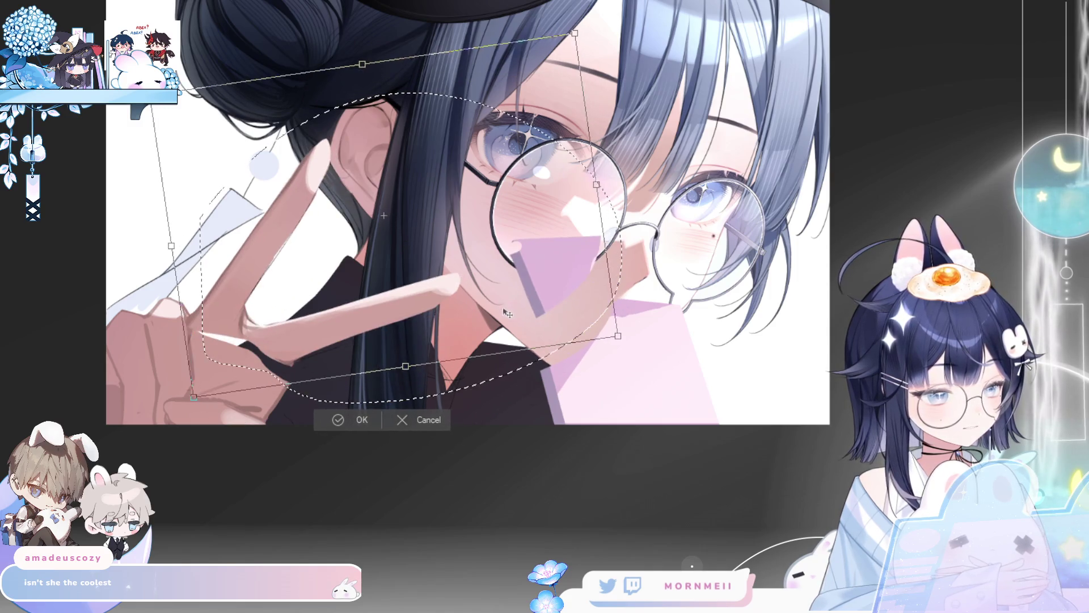
left_click(438, 444)
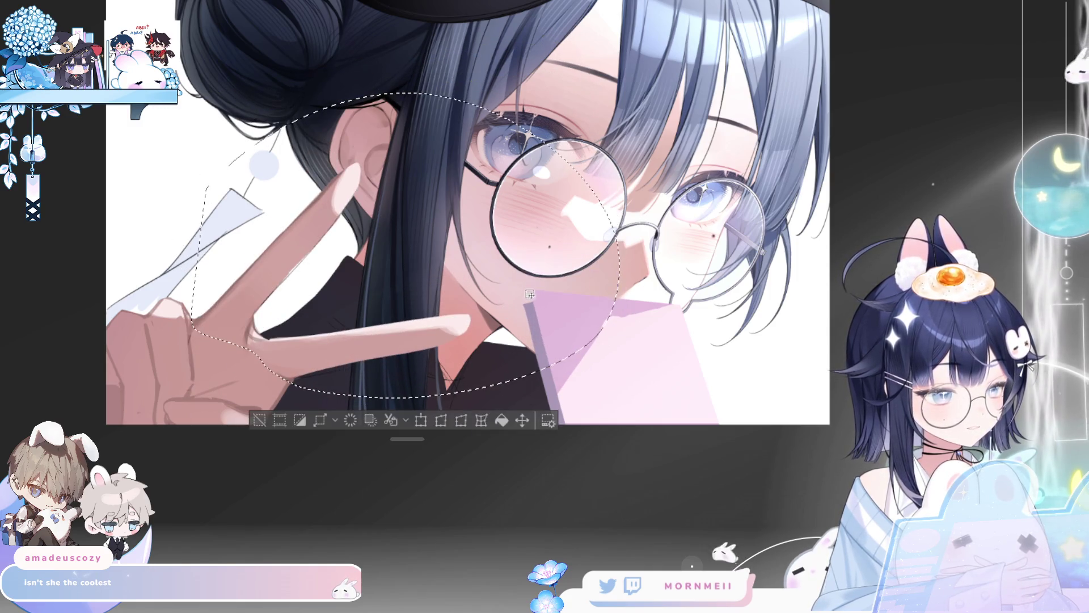
scroll(529, 353, "up", 5)
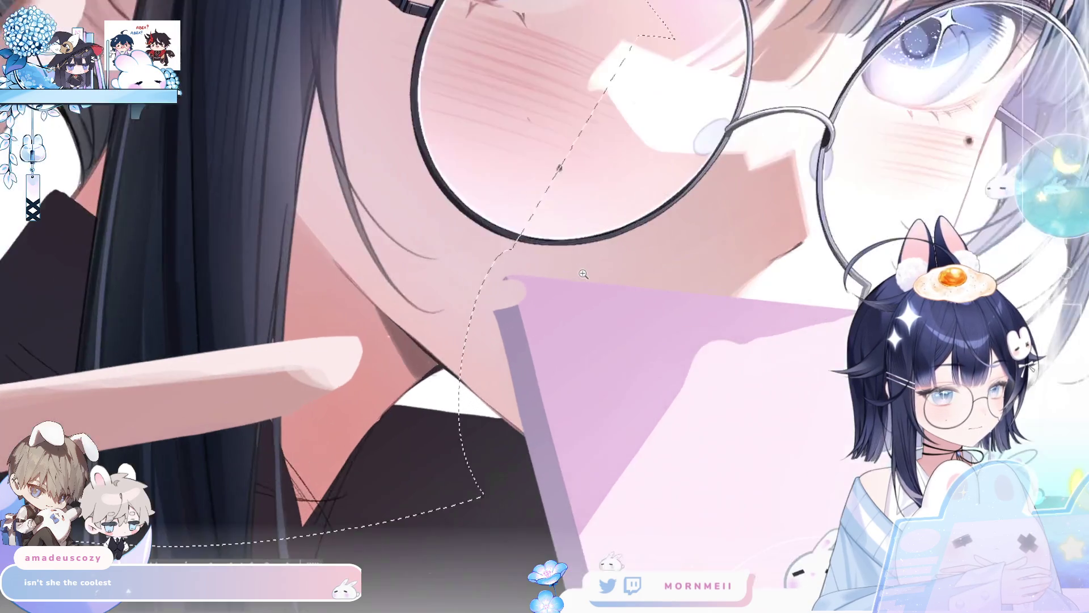
scroll(529, 353, "down", 6)
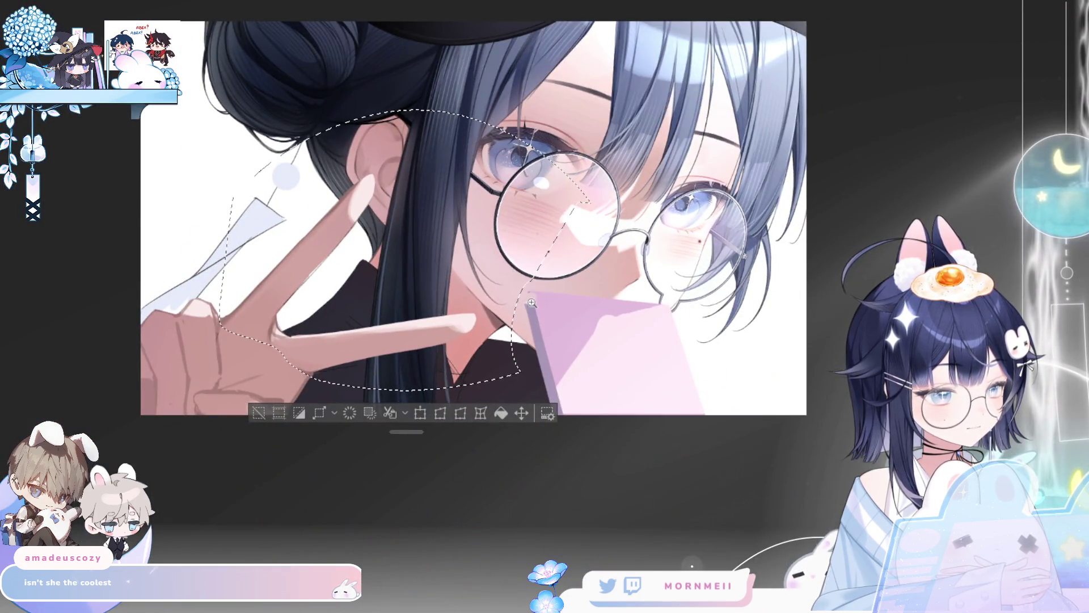
scroll(532, 303, "up", 5)
scroll(531, 302, "down", 6)
Step: Rotate the selected hand counter-clockwise, move it up slightly, and apply the transform
left_click(444, 399)
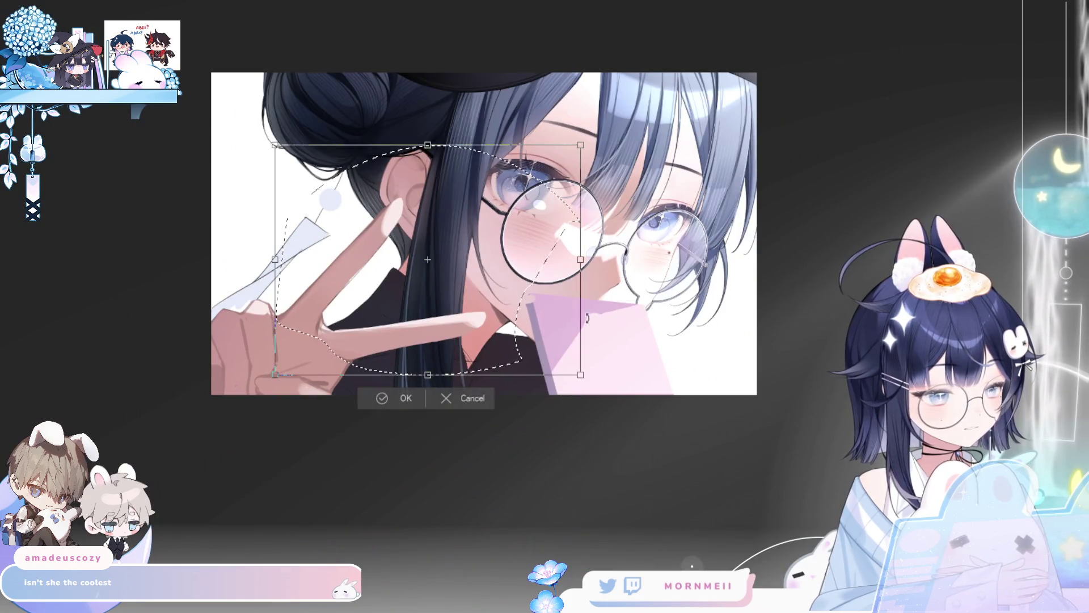
left_click_drag(587, 318, 499, 309)
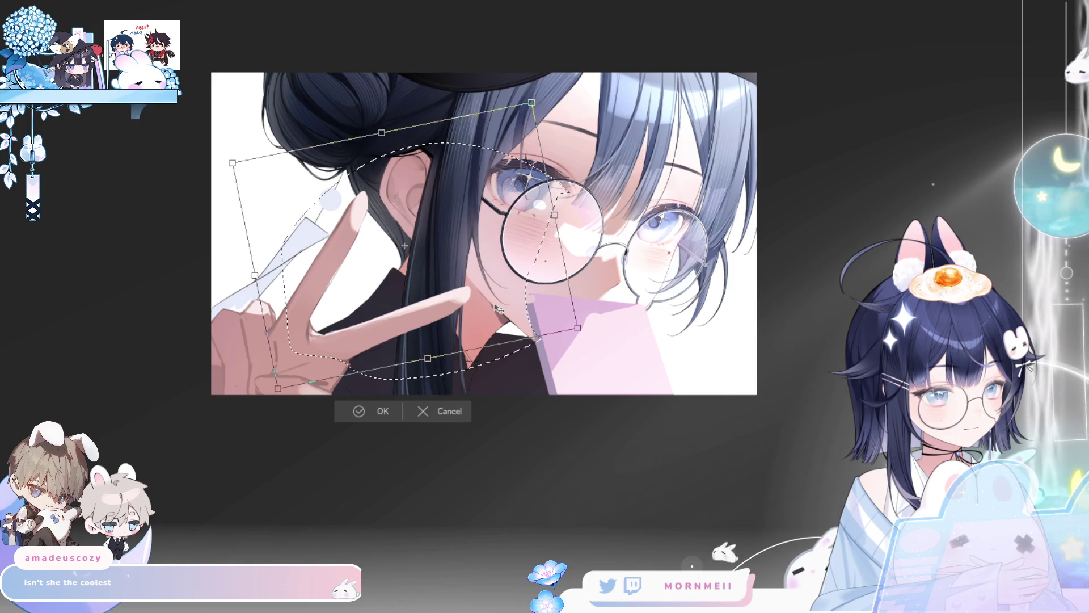
key("h")
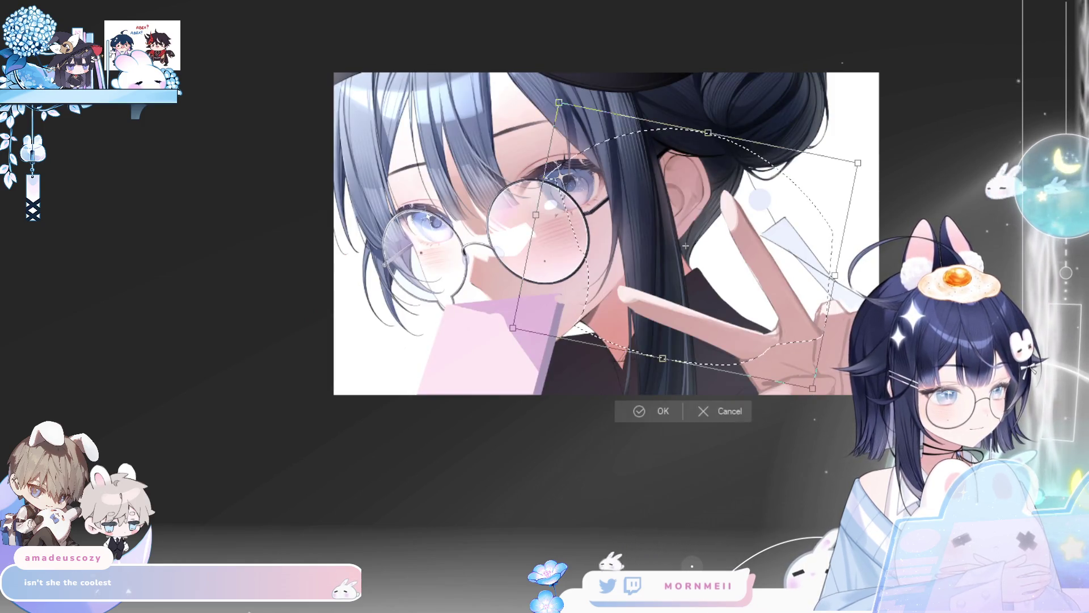
key("h")
left_click_drag(489, 319, 484, 323)
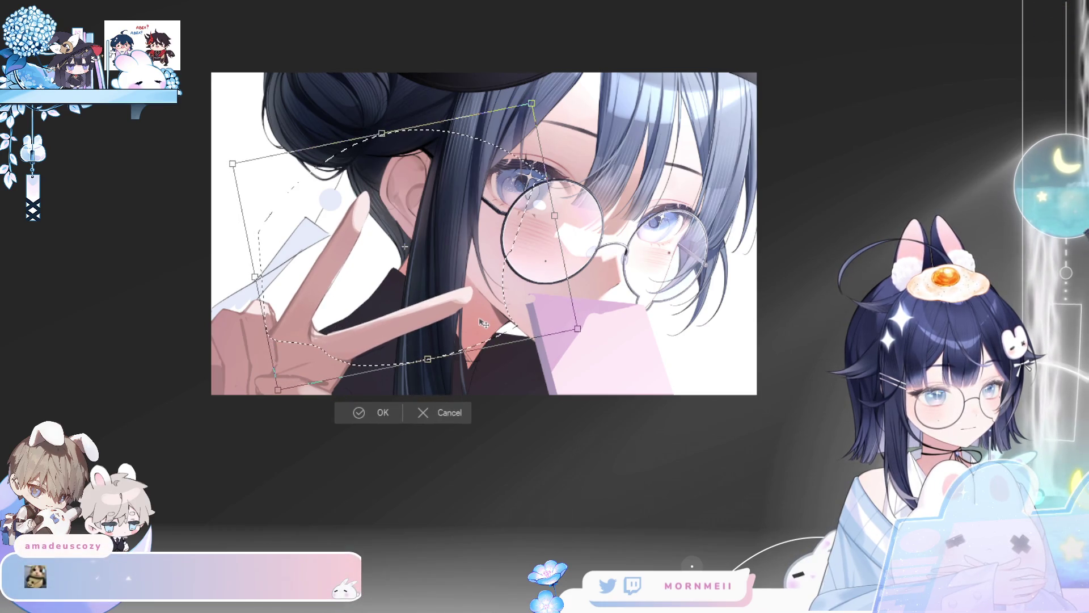
key("h")
key("Return")
Step: Transform the hand again: widen slightly, nudge left, rotate a touch, and apply
left_click_drag(746, 527, 367, 527)
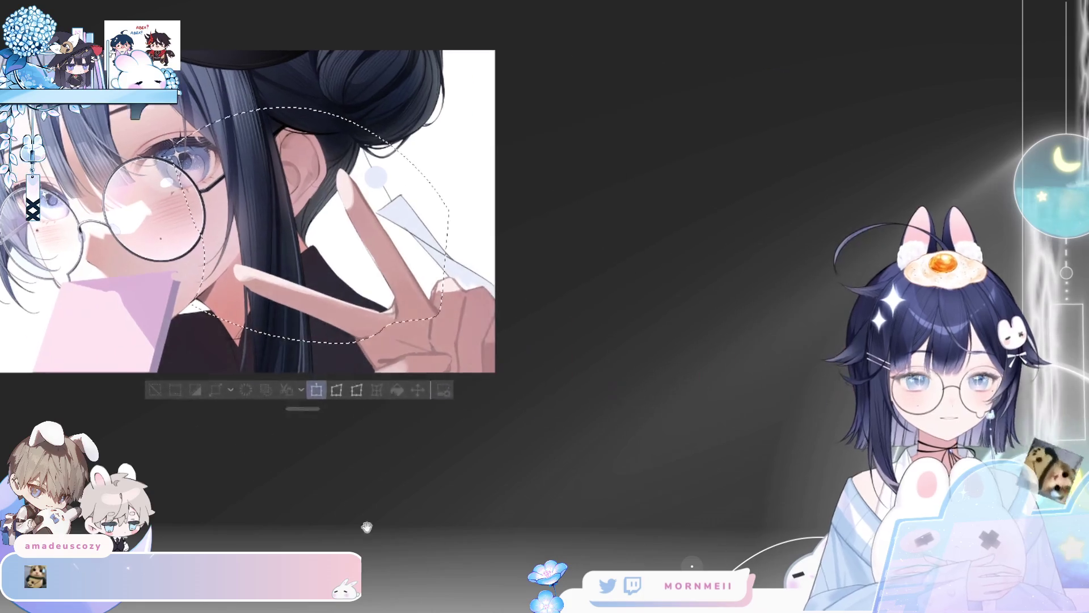
key("ctrl+t")
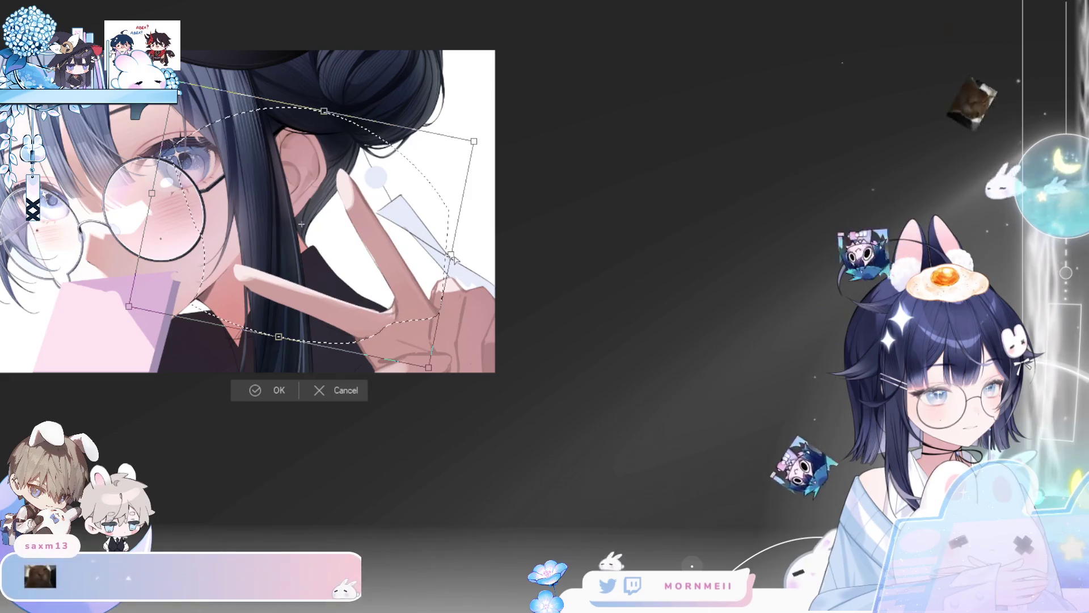
left_click_drag(452, 256, 457, 255)
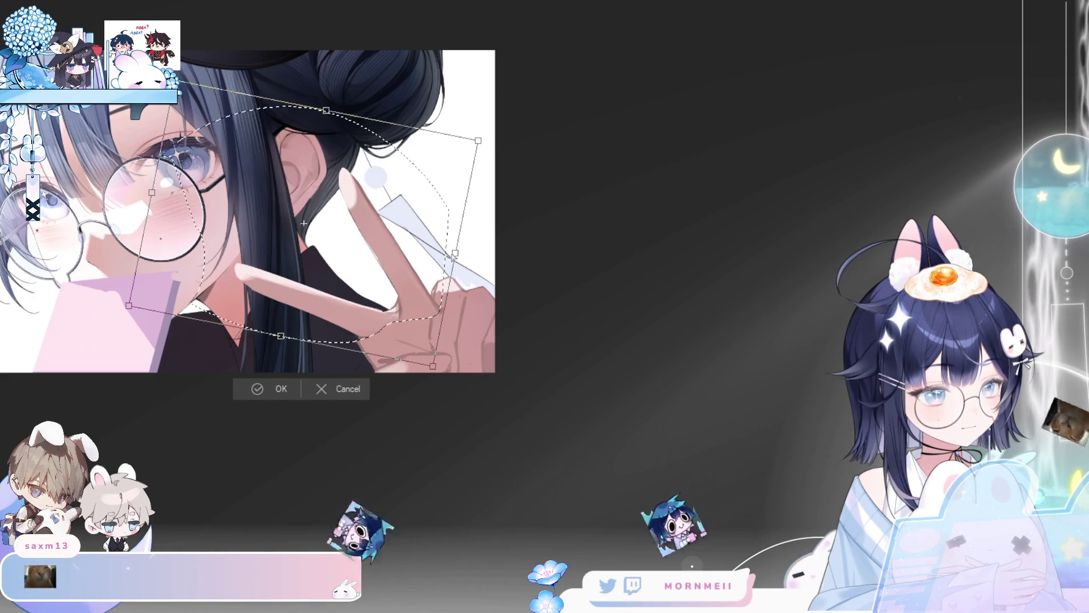
key("Left")
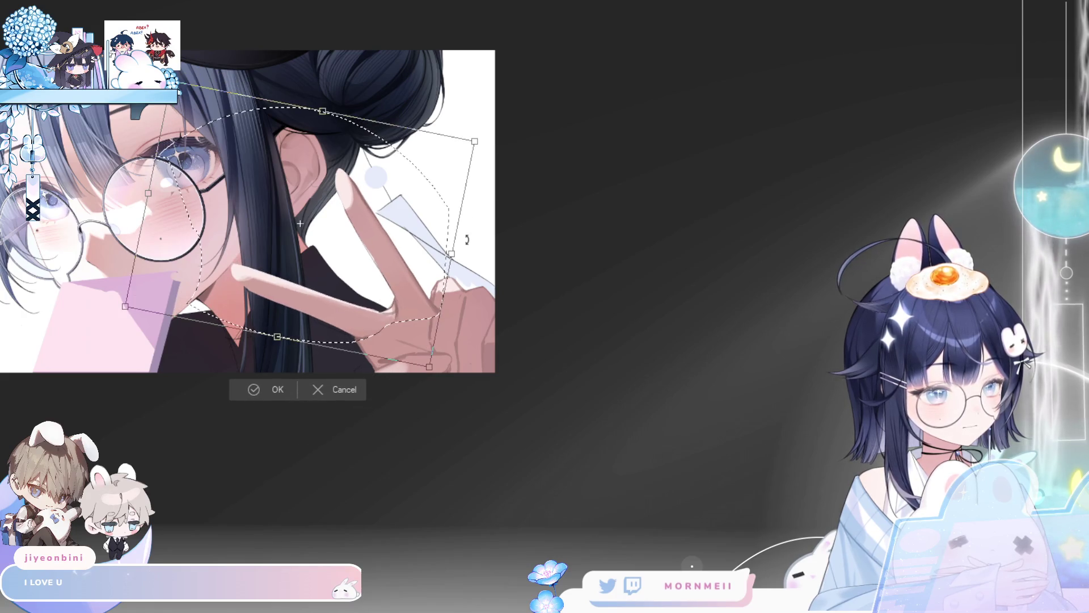
left_click_drag(467, 240, 462, 235)
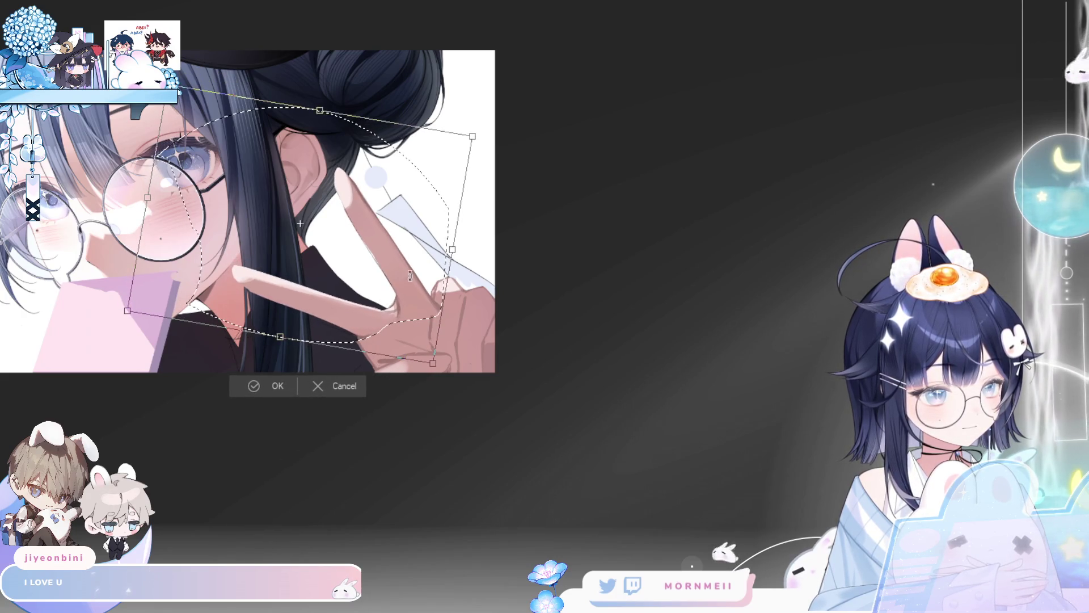
key("Return")
key("ctrl+minus")
key("ctrl+minus")
key("ctrl+minus")
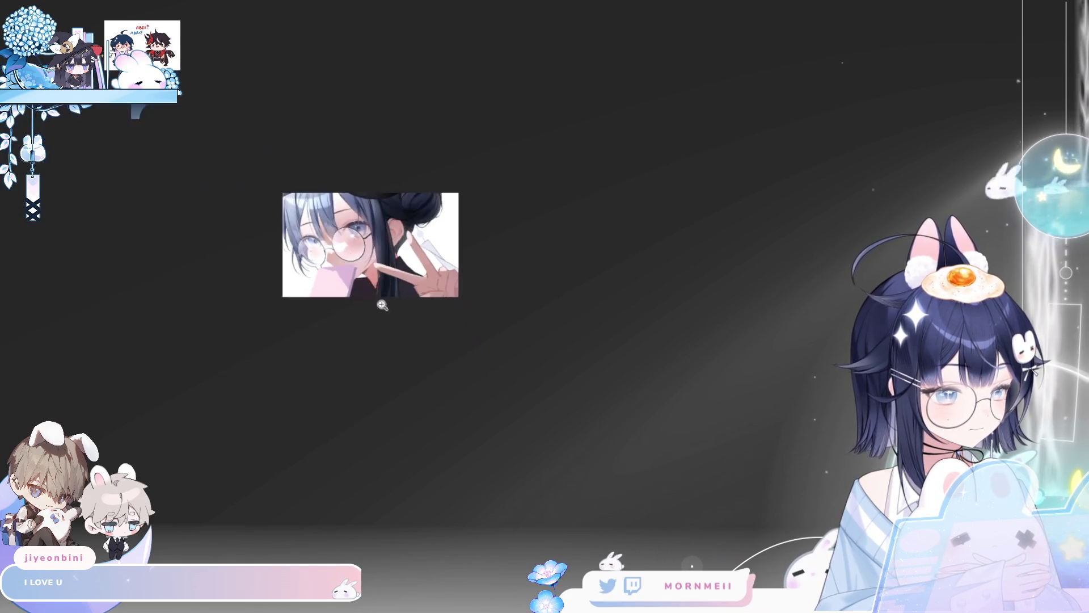
key("h")
key("h")
left_click(432, 256)
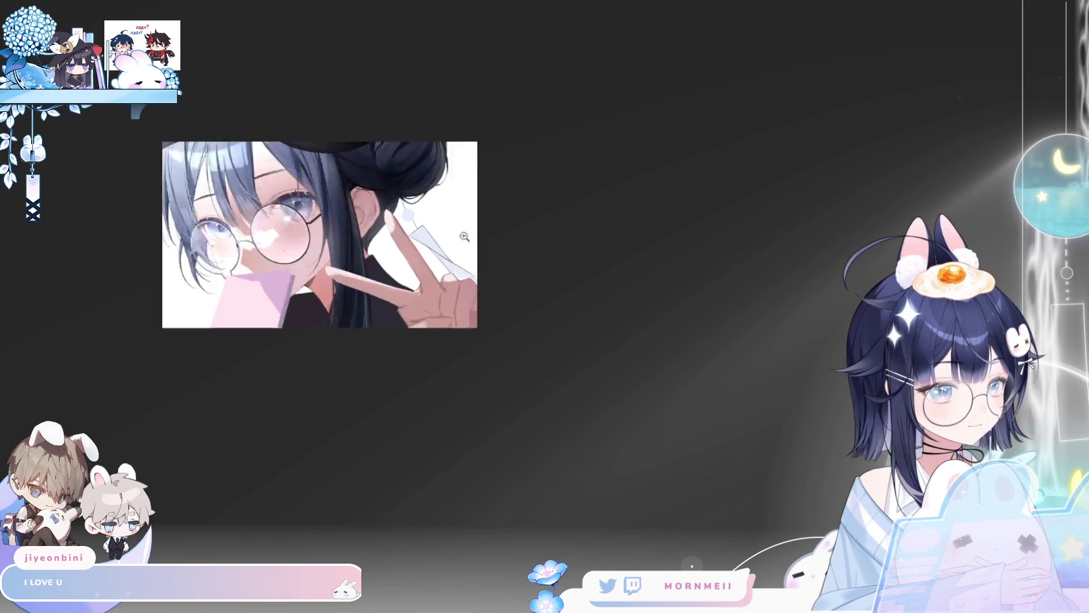
left_click(471, 354)
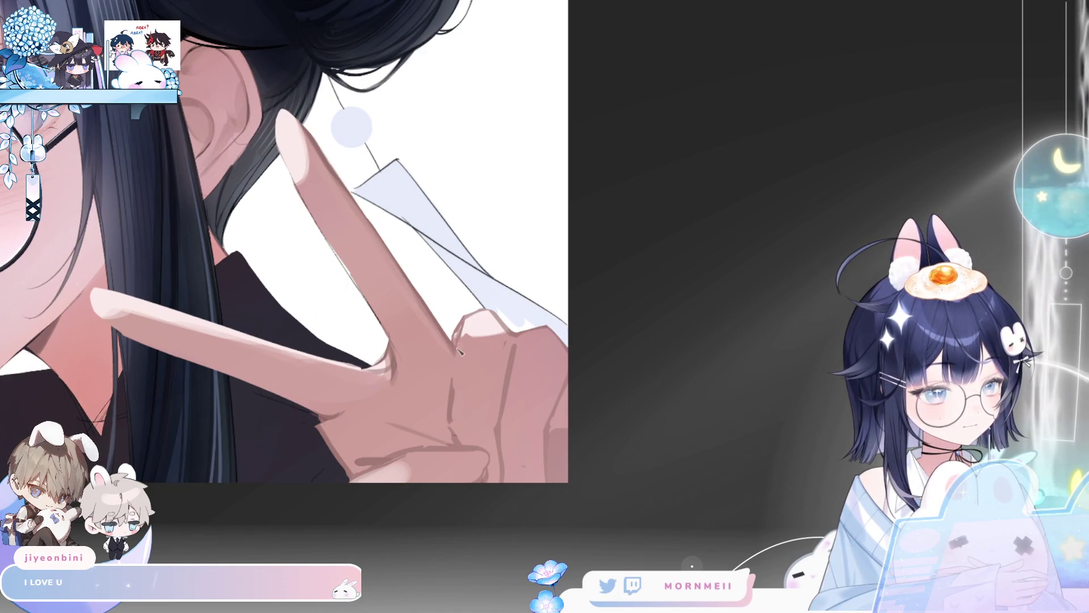
key("ctrl+minus")
key("ctrl+minus")
key("ctrl+minus")
key("h")
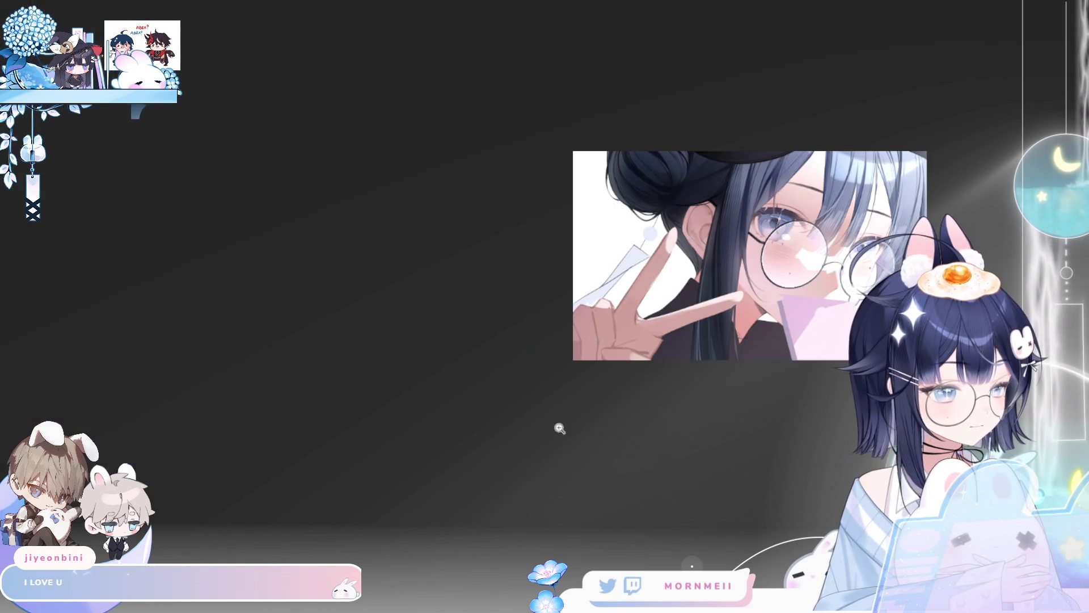
key("h")
left_click(650, 249)
key("h")
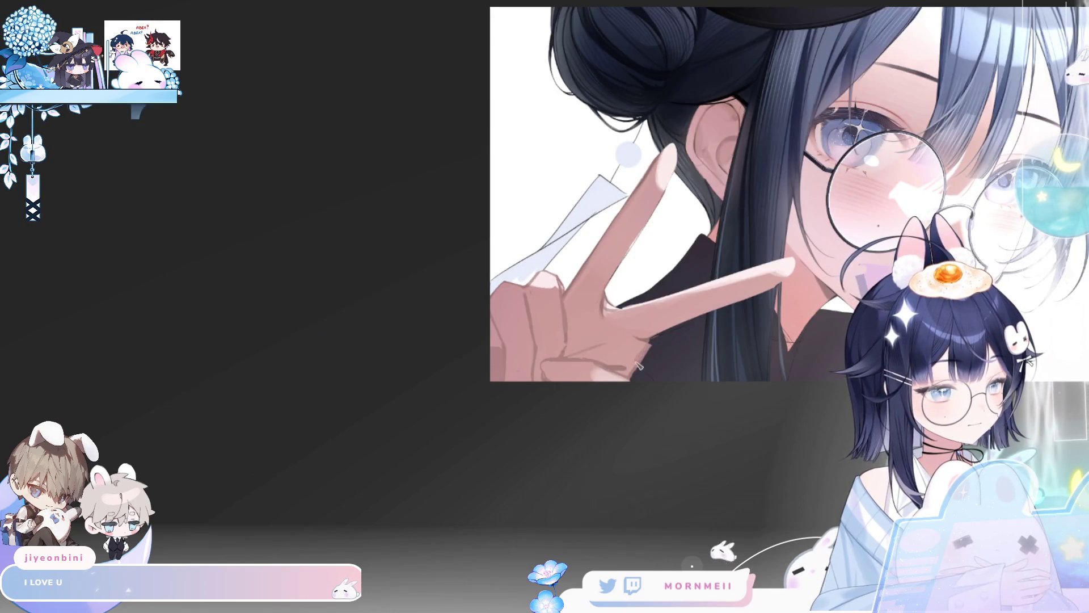
key("ctrl+0")
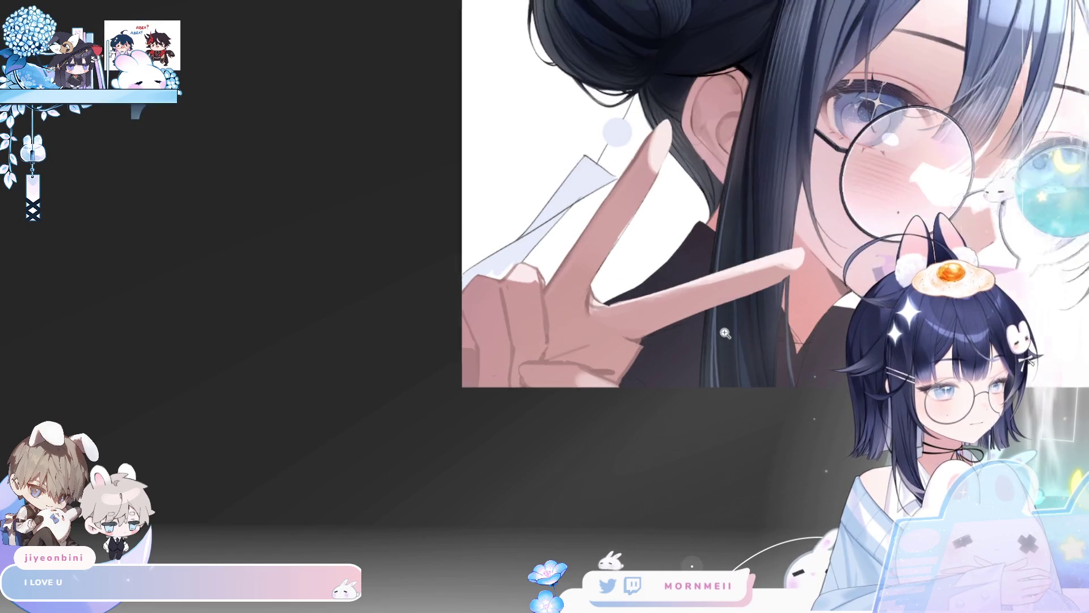
key("h")
key("h")
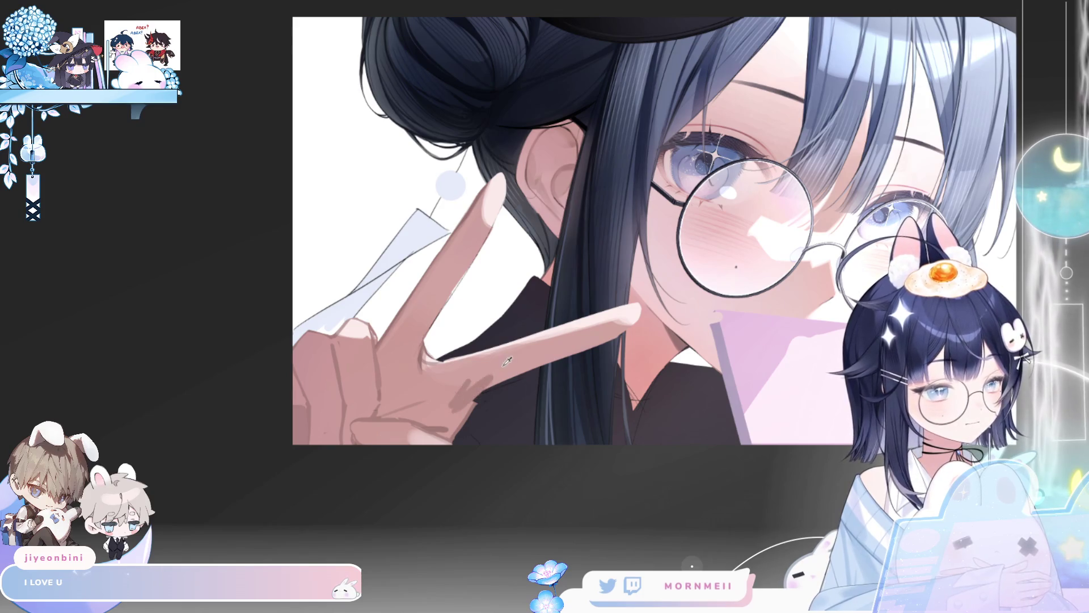
left_click_drag(489, 377, 461, 398)
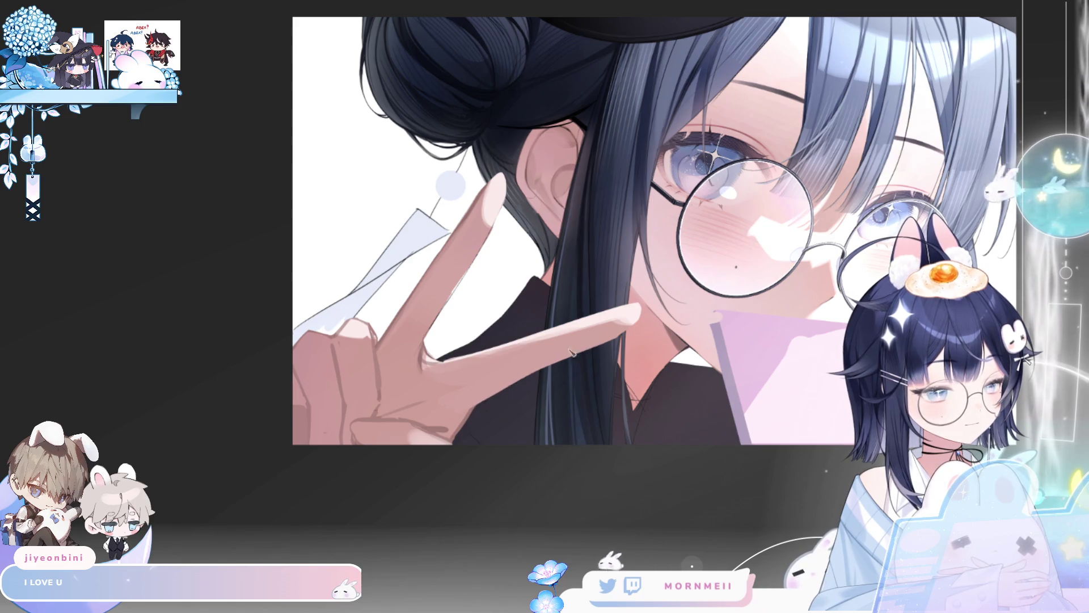
key("ctrl+minus")
key("ctrl+minus")
key("h")
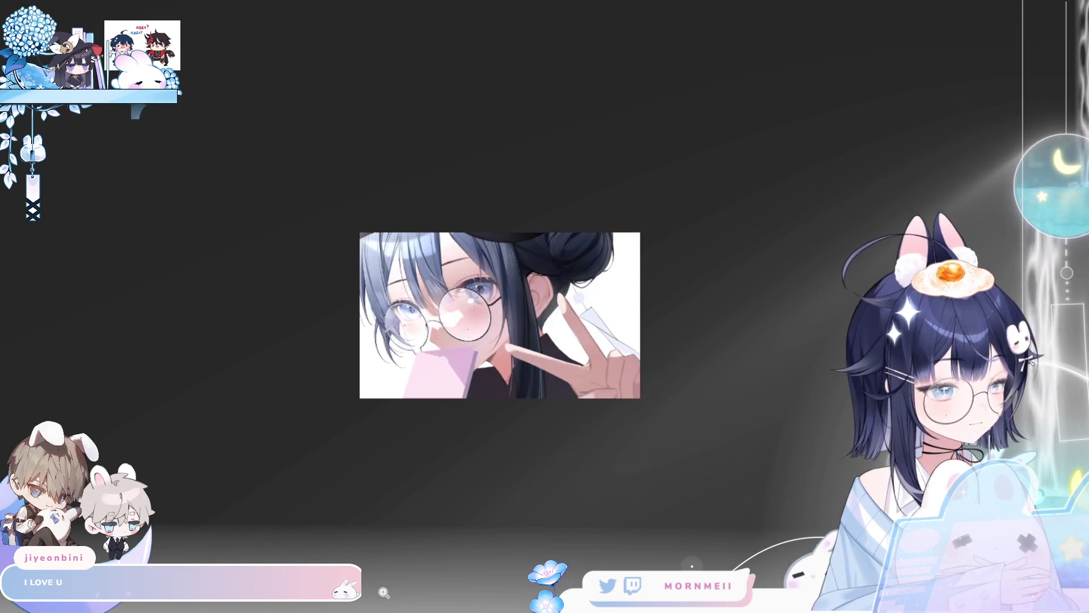
key("h")
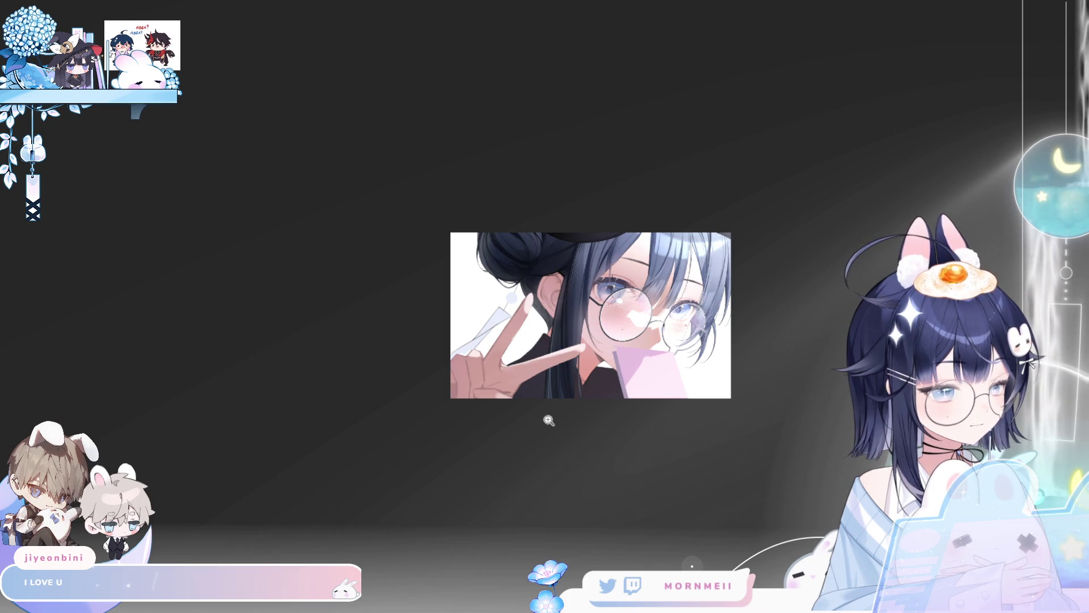
left_click(548, 421)
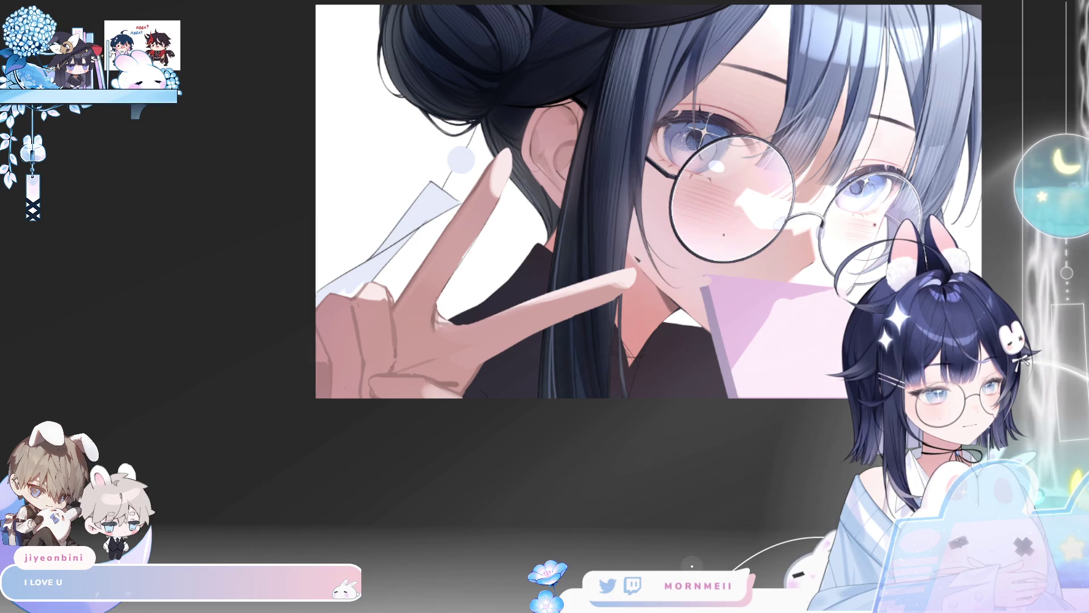
key("h")
key("h")
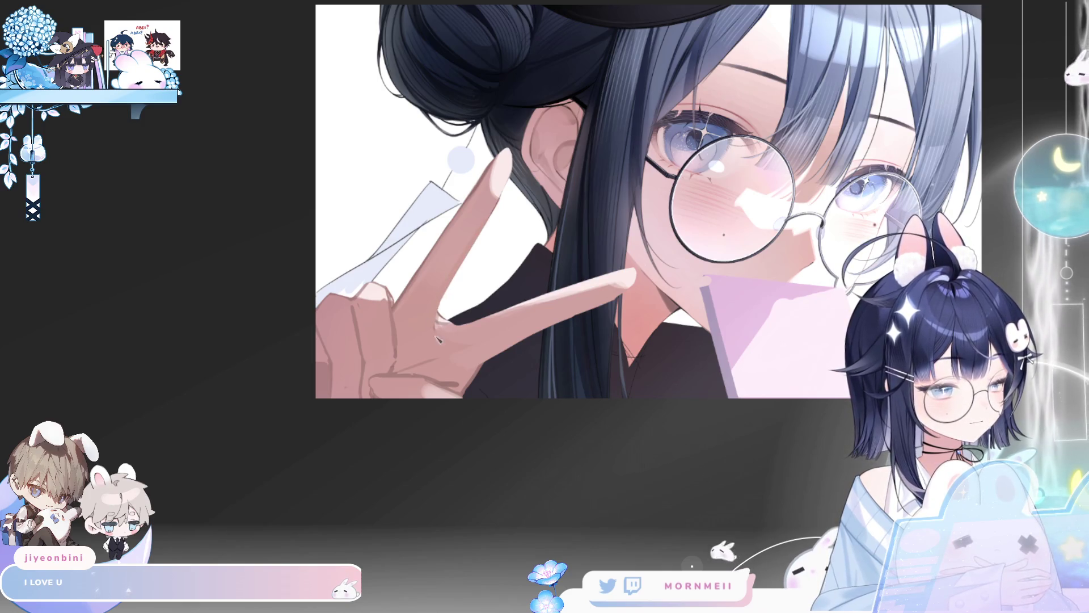
scroll(451, 295, "down", 2)
key("h")
key("h")
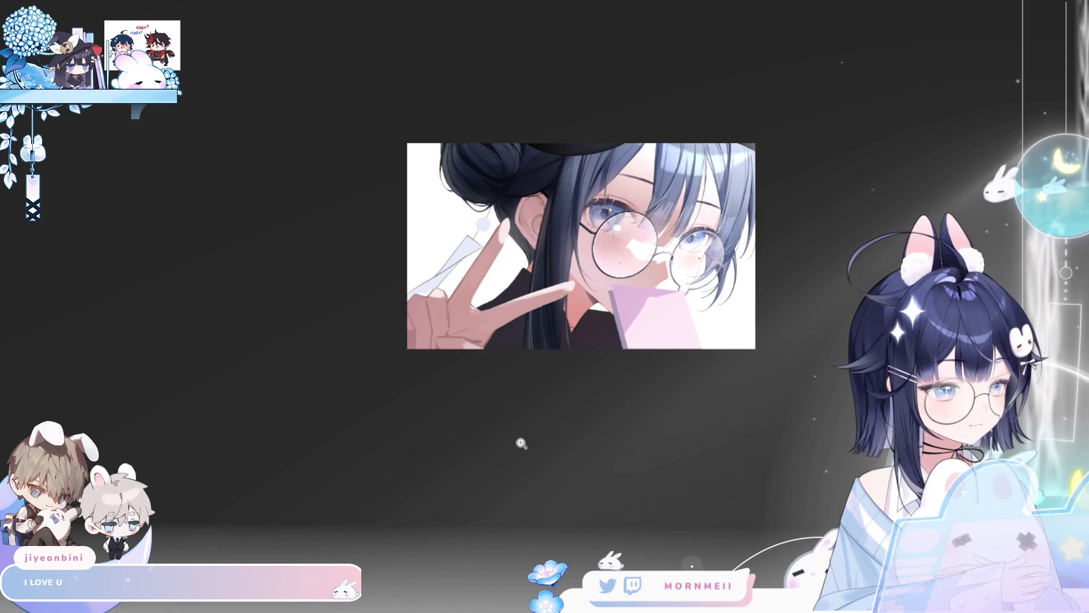
left_click_drag(518, 443, 284, 452)
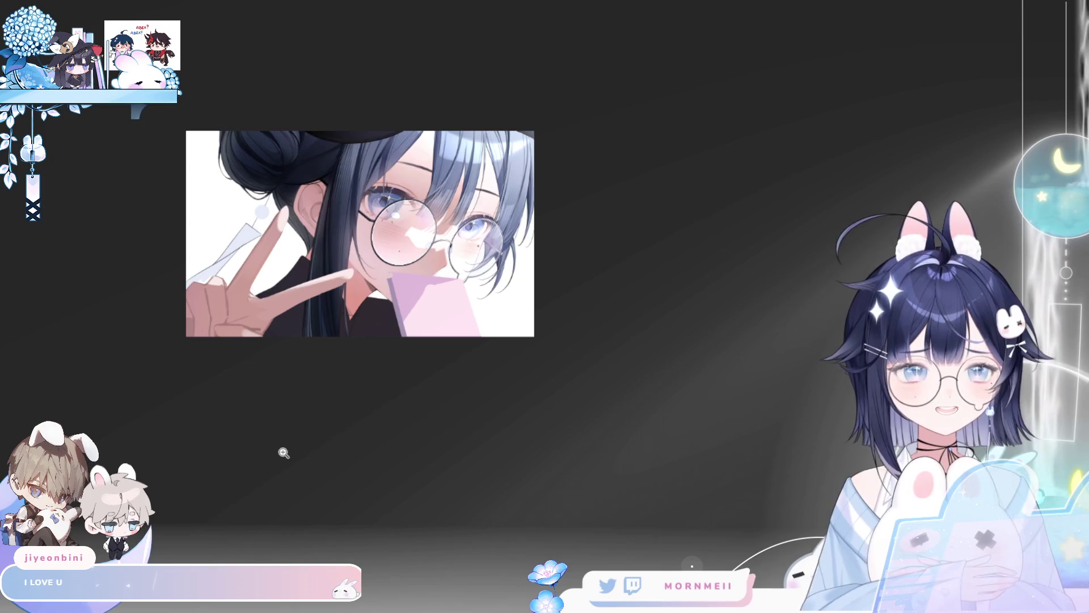
left_click(278, 245)
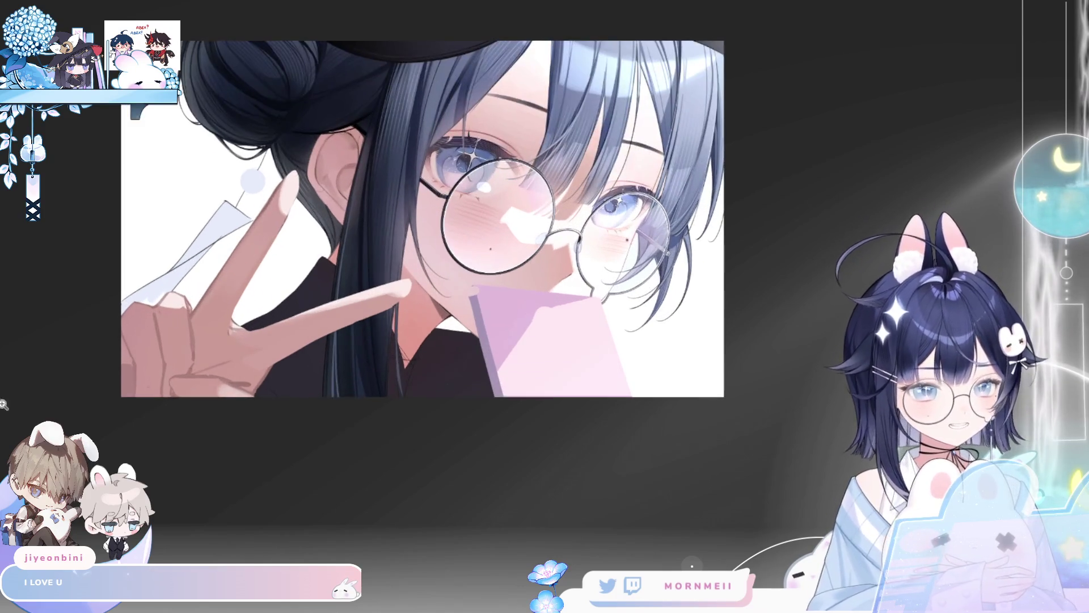
Step: Lasso-select the chin, neck and V-sign fingers, checking with mirrored views
key("h")
left_click_drag(845, 185, 479, 244)
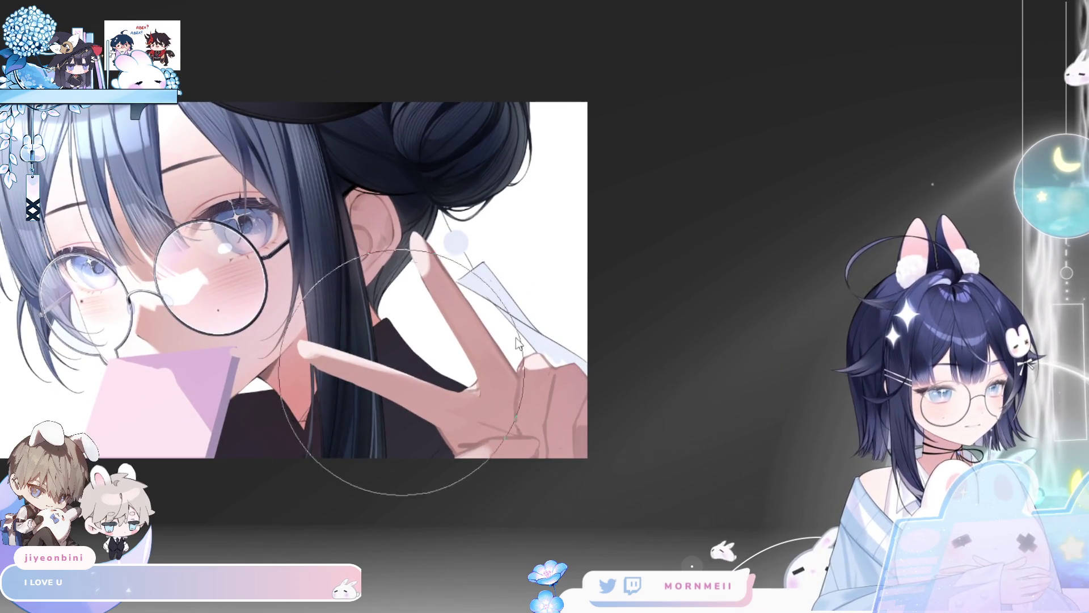
key("bracketright")
key("bracketright")
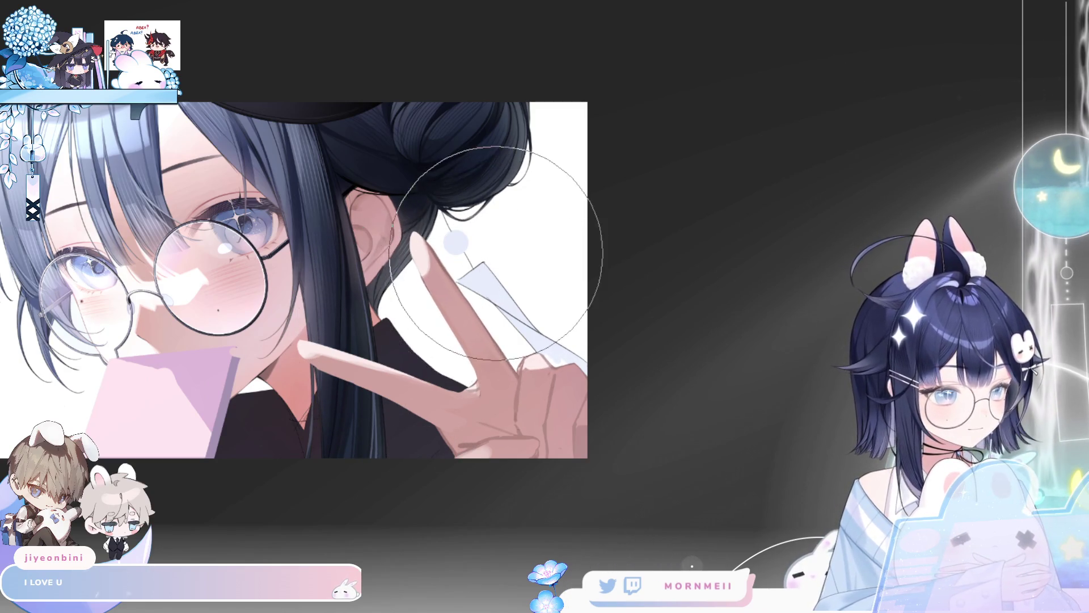
key("h")
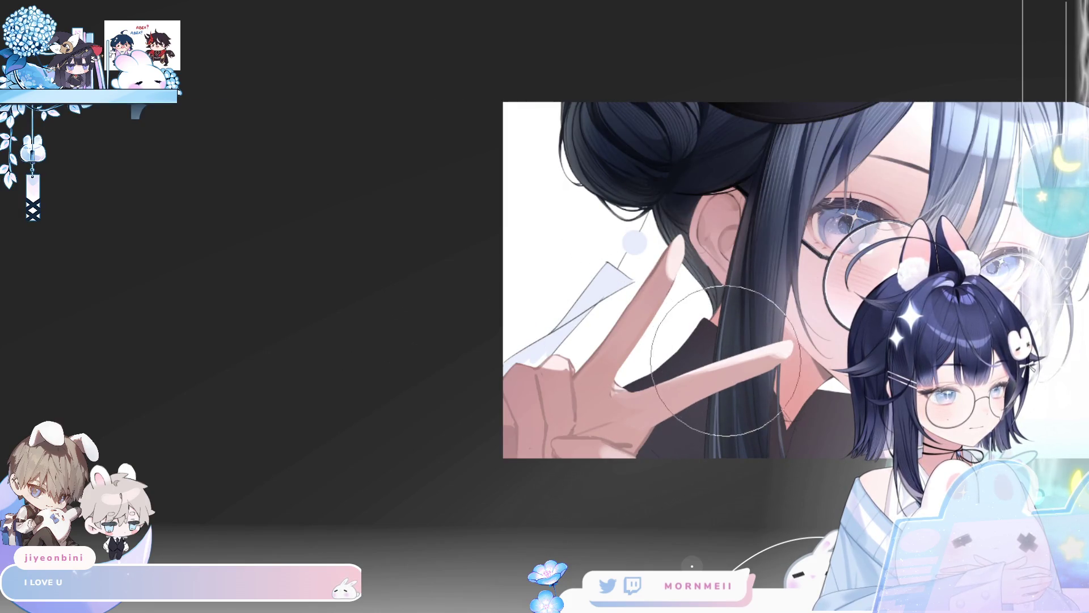
key("h")
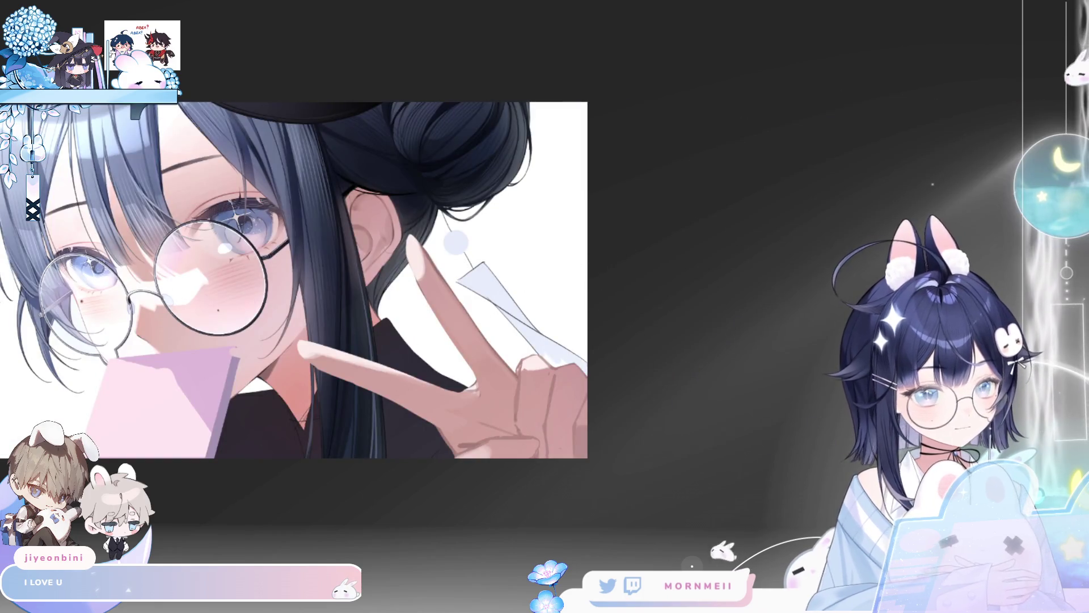
mouse_move(428, 436)
left_mouse_down()
mouse_move(255, 432)
mouse_move(295, 272)
mouse_move(466, 388)
left_mouse_up()
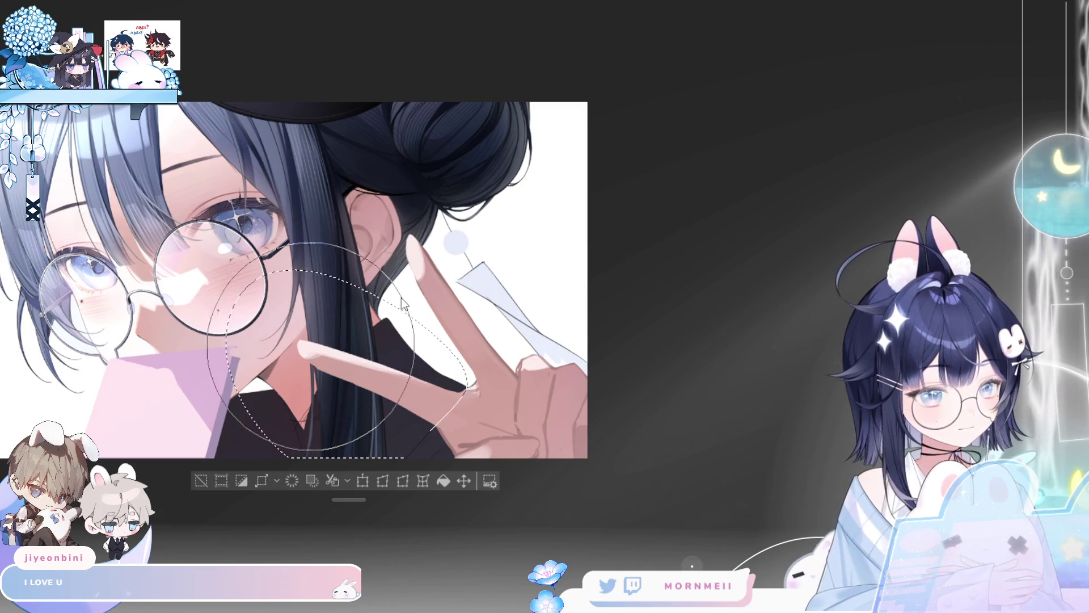
key("bracketleft")
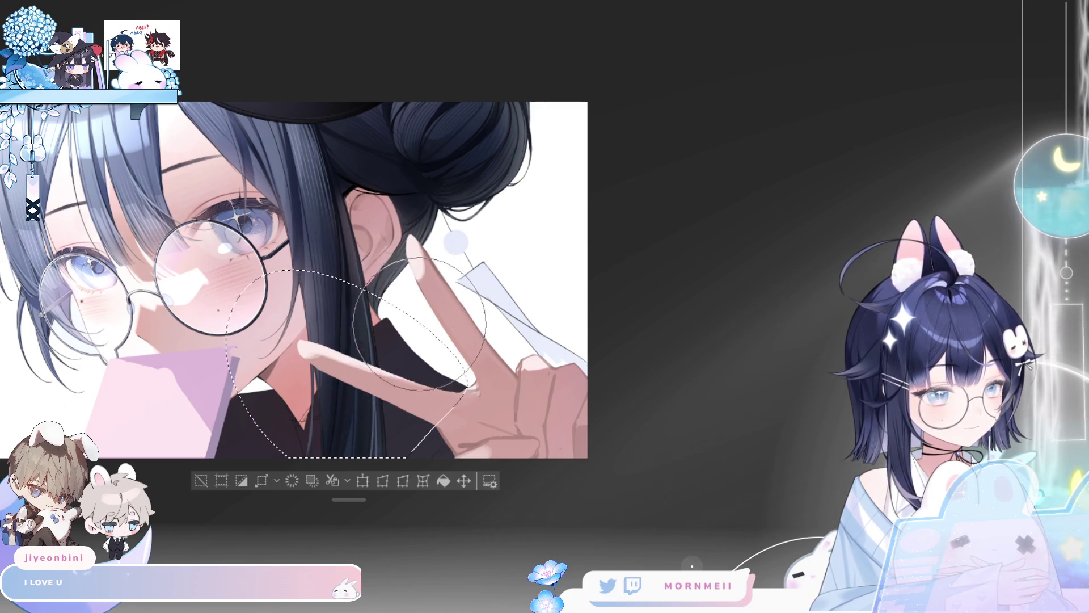
key("h")
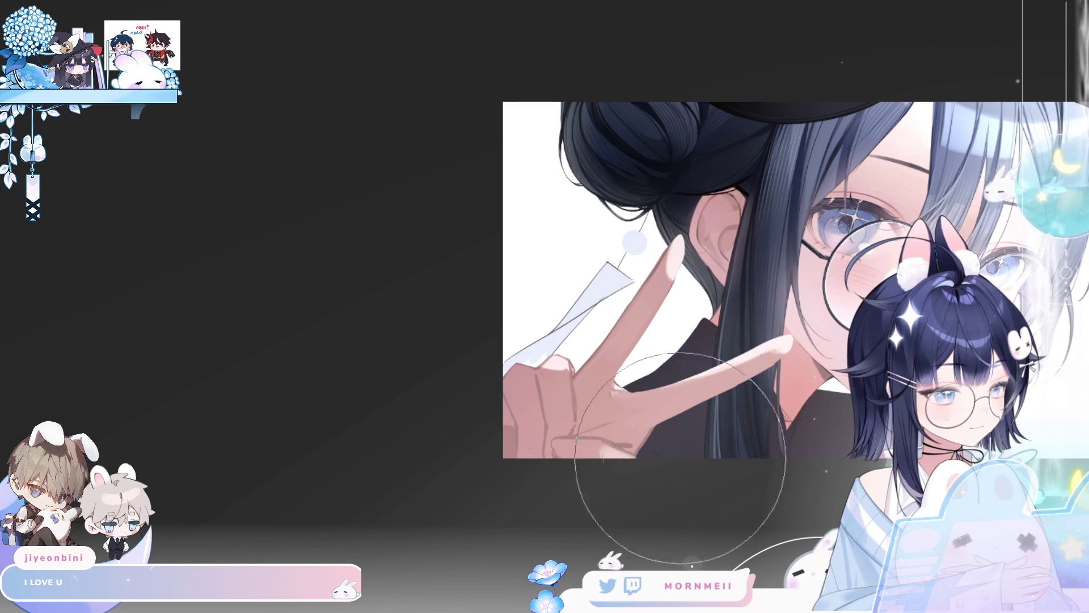
scroll(647, 488, "up", 5)
left_click_drag(902, 348, 643, 327)
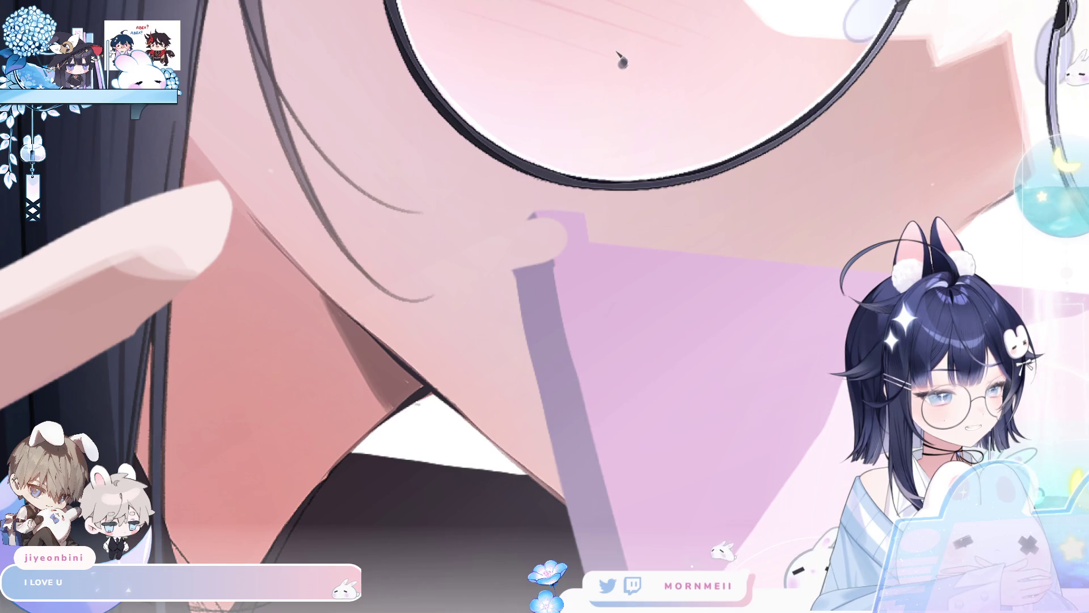
left_click_drag(594, 391, 531, 402)
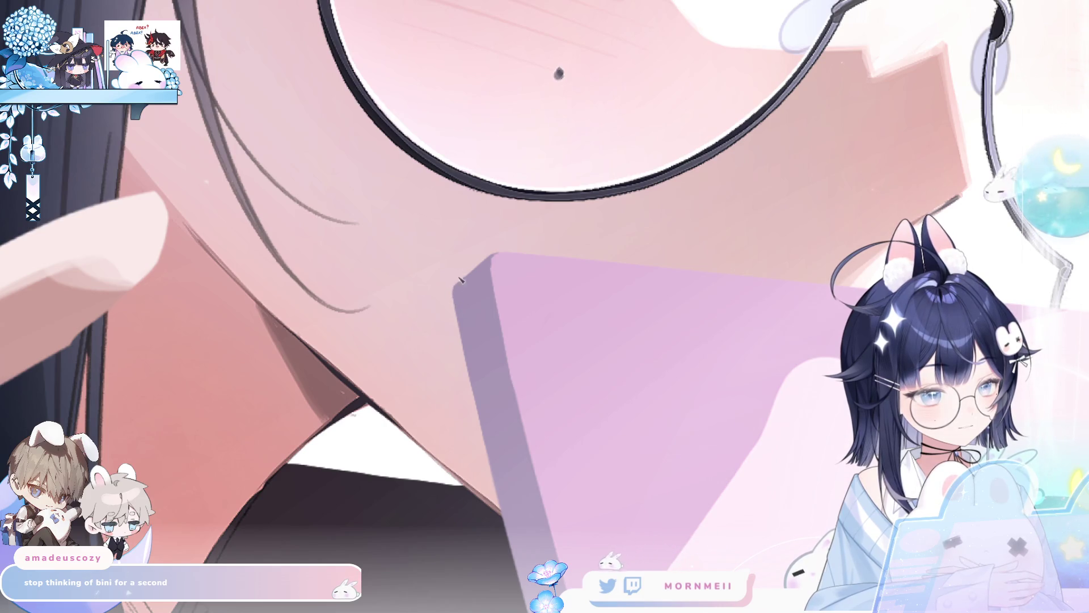
scroll(457, 286, "down", 5)
scroll(510, 135, "up", 5)
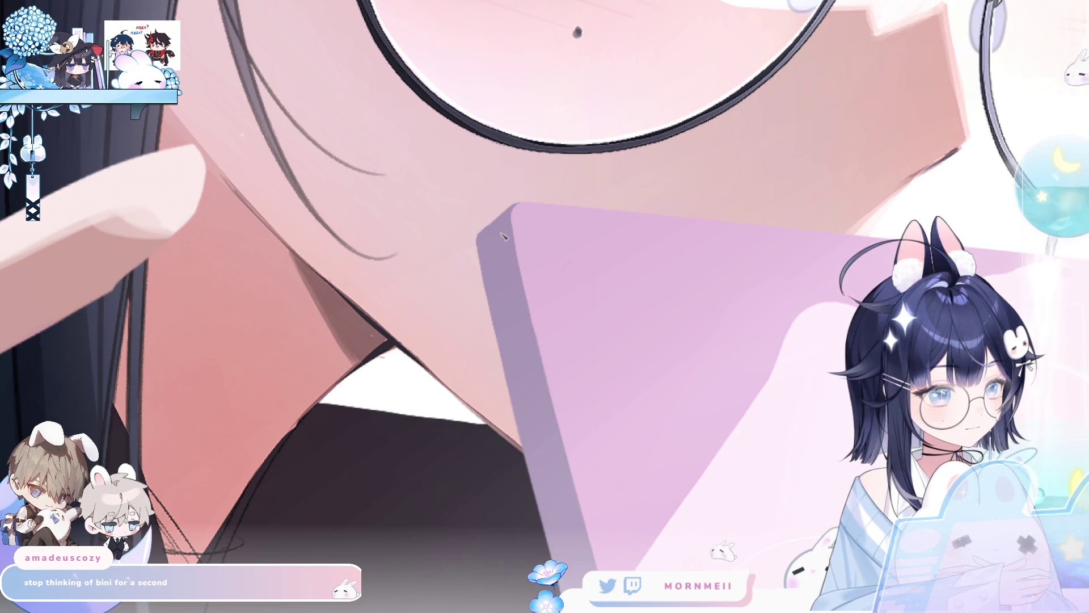
scroll(413, 478, "down", 5)
key("h")
key("h")
scroll(497, 342, "up", 3)
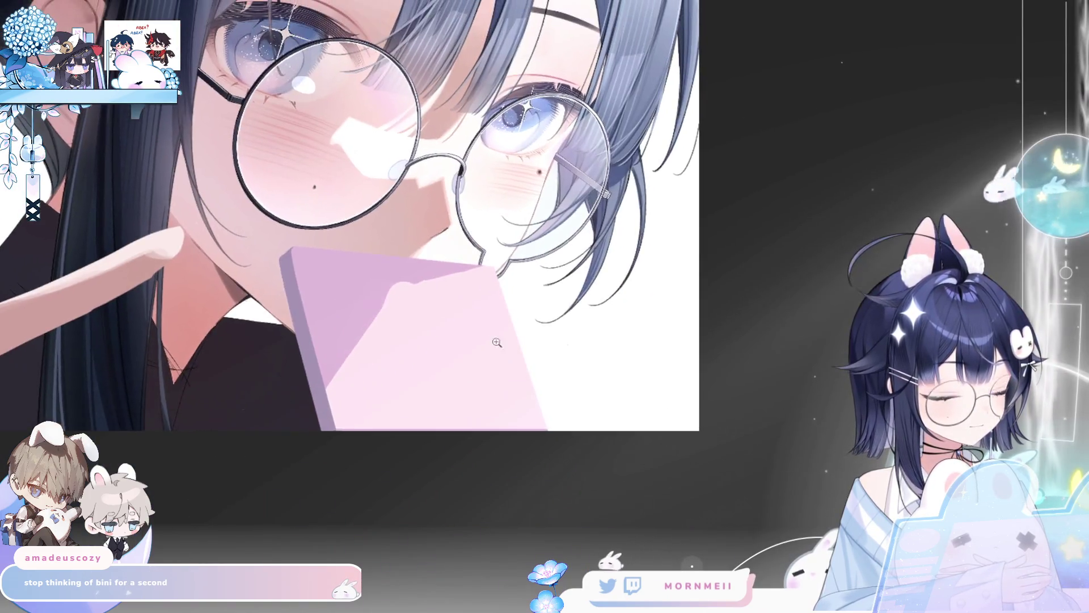
scroll(497, 342, "down", 4)
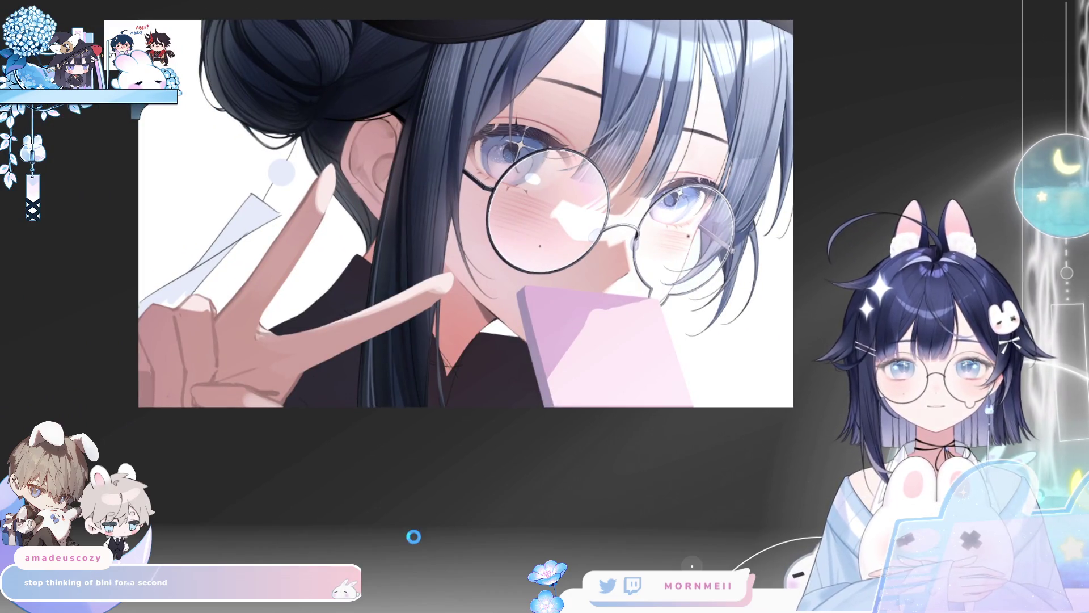
key("h")
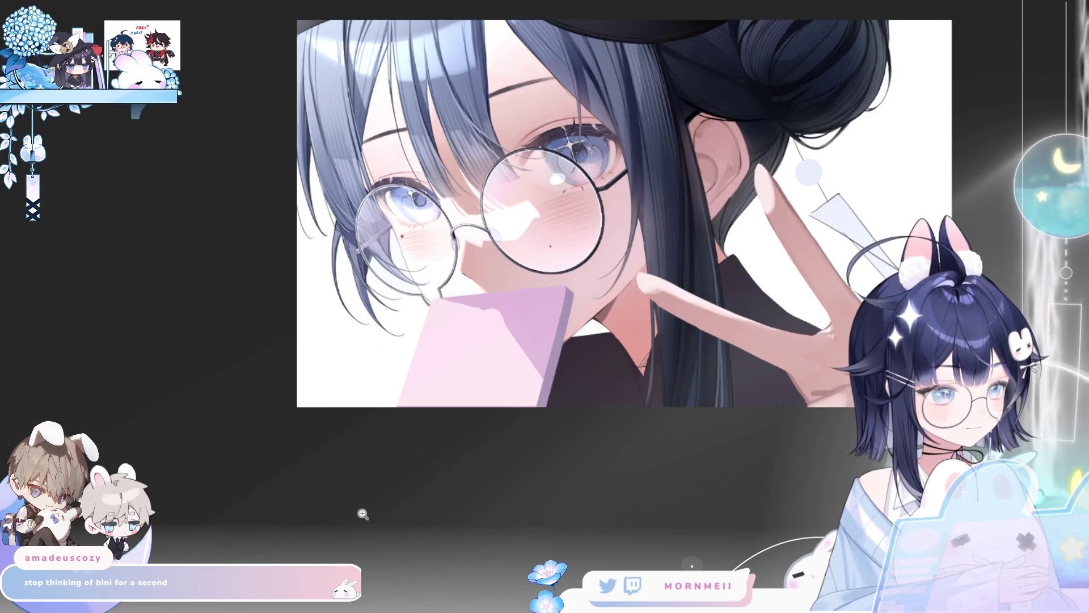
key("h")
scroll(375, 462, "down", 3)
key("h")
key("h")
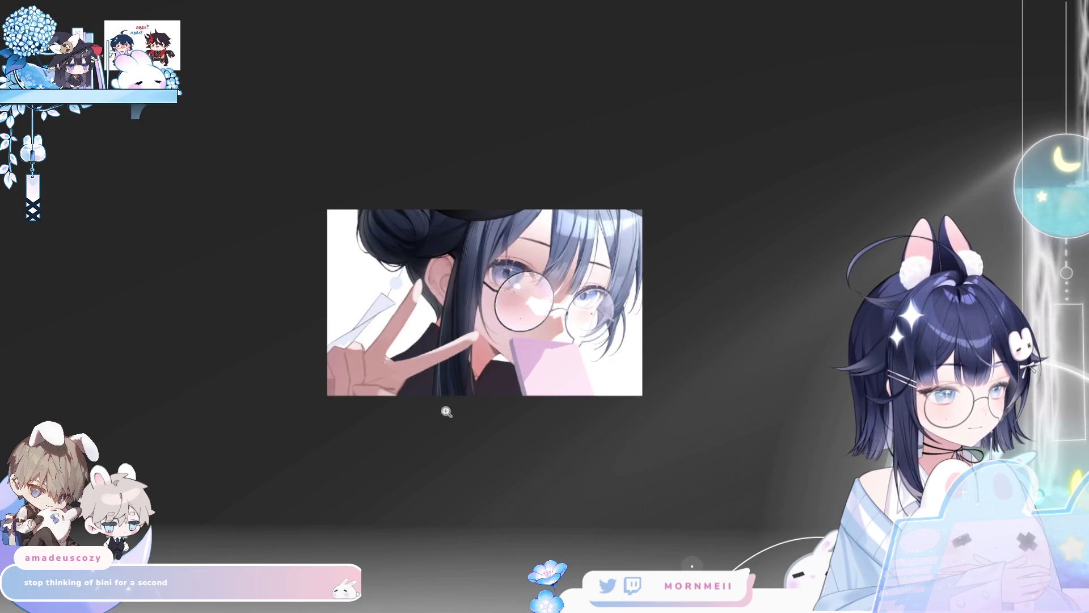
scroll(478, 359, "up", 3)
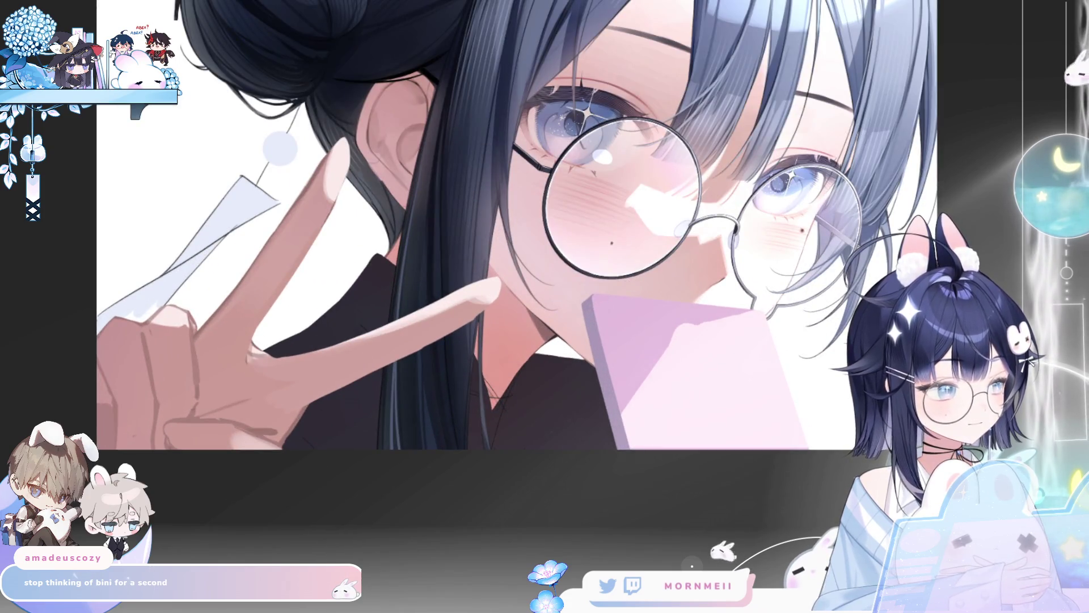
key("h")
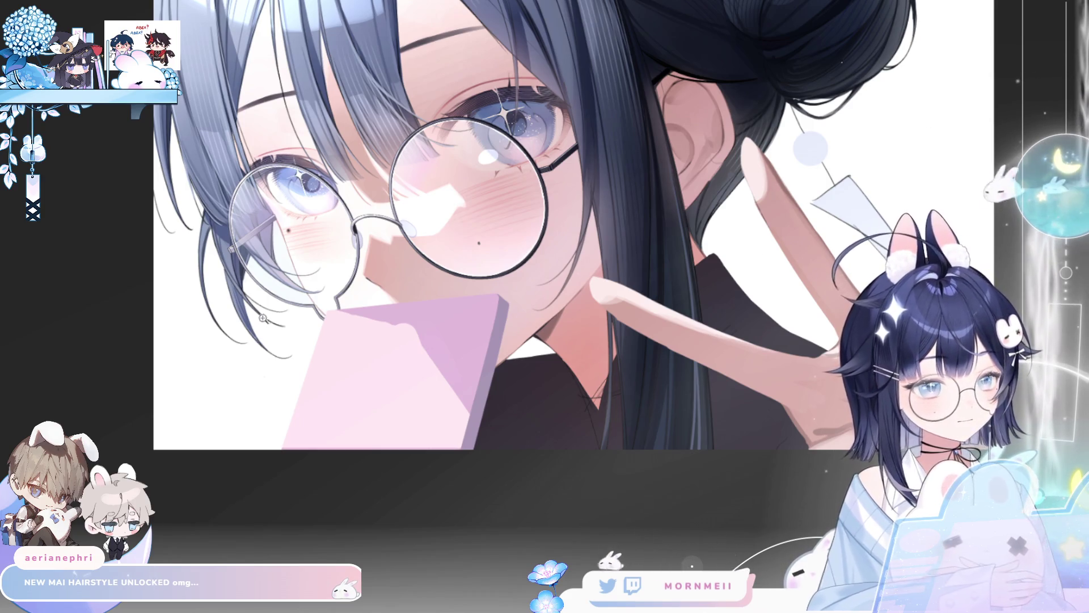
key("h")
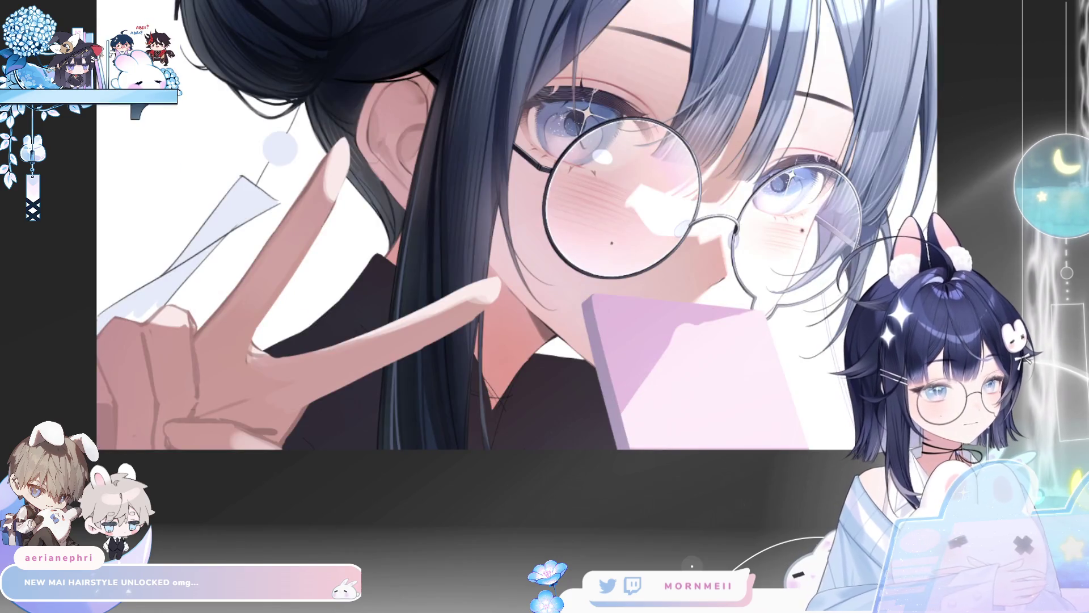
left_click_drag(811, 375, 600, 382)
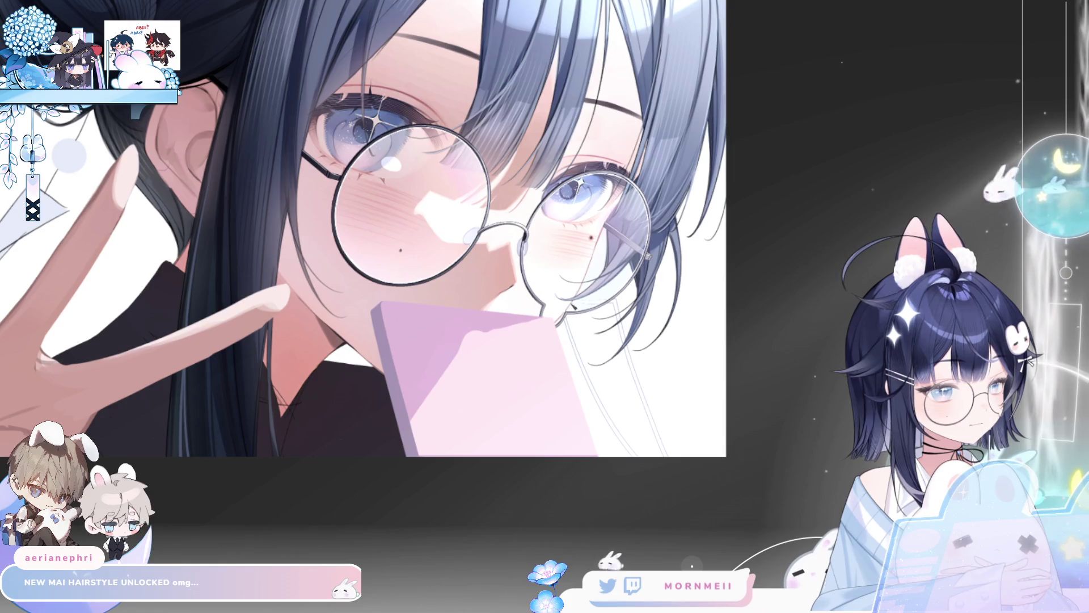
key("h")
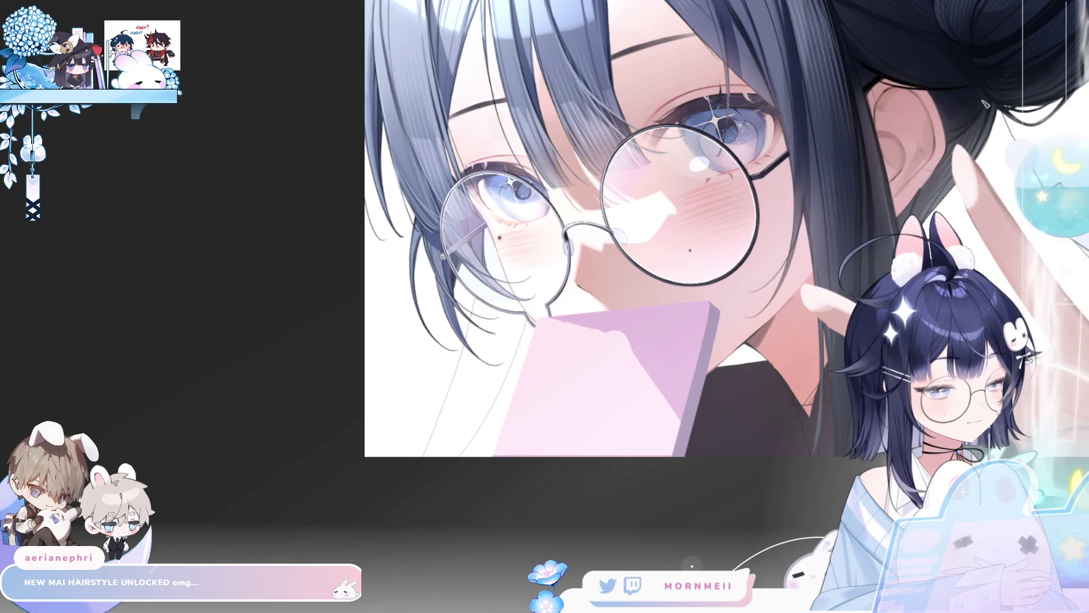
scroll(828, 276, "down", 3)
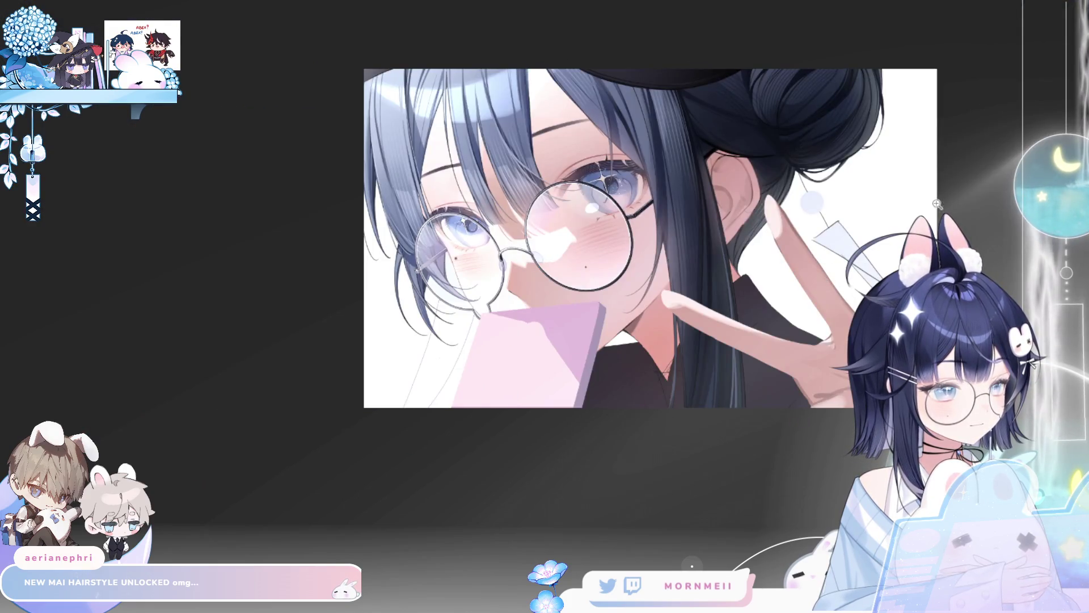
key("h")
key("h")
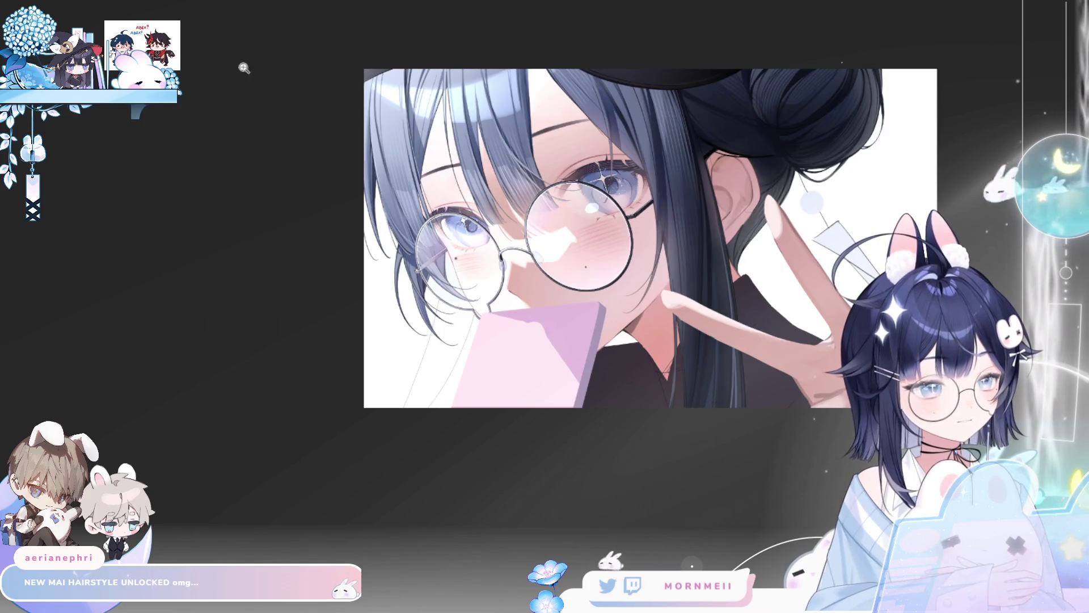
key("h")
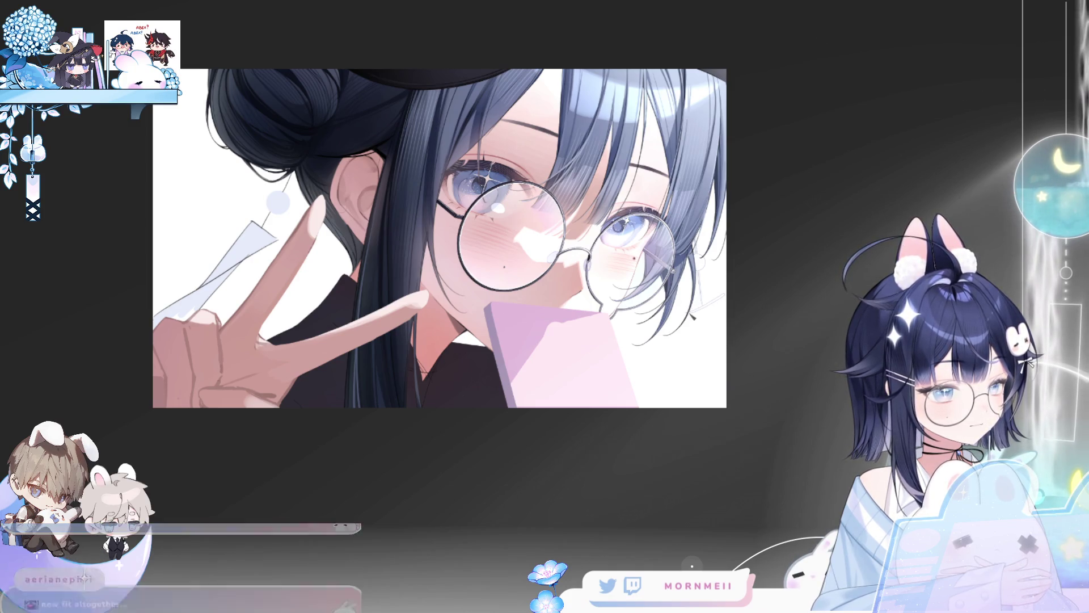
key("h")
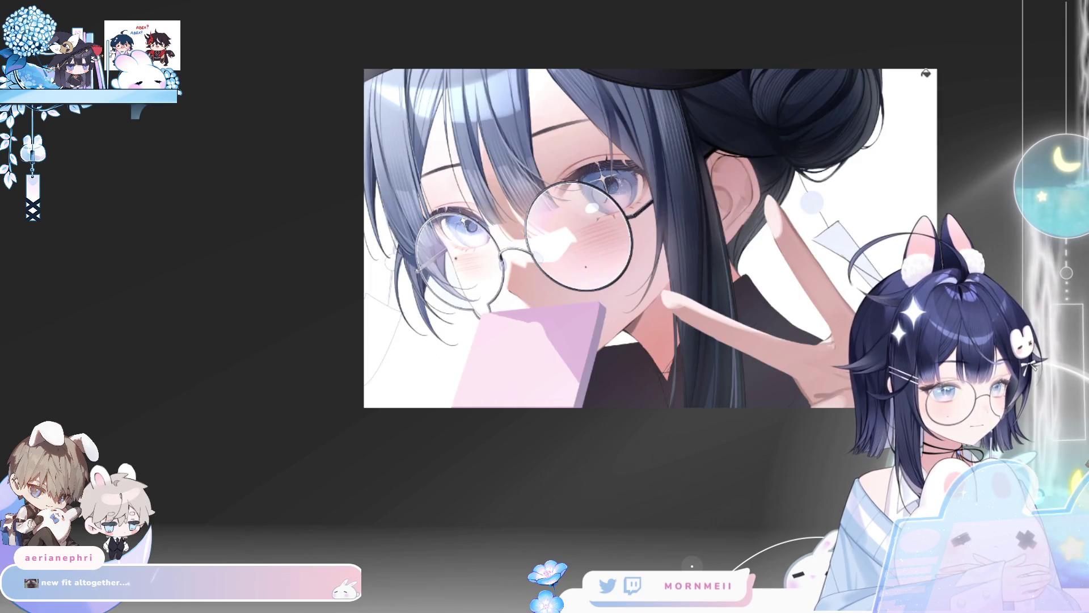
key("h")
key("ctrl+plus")
key("ctrl+plus")
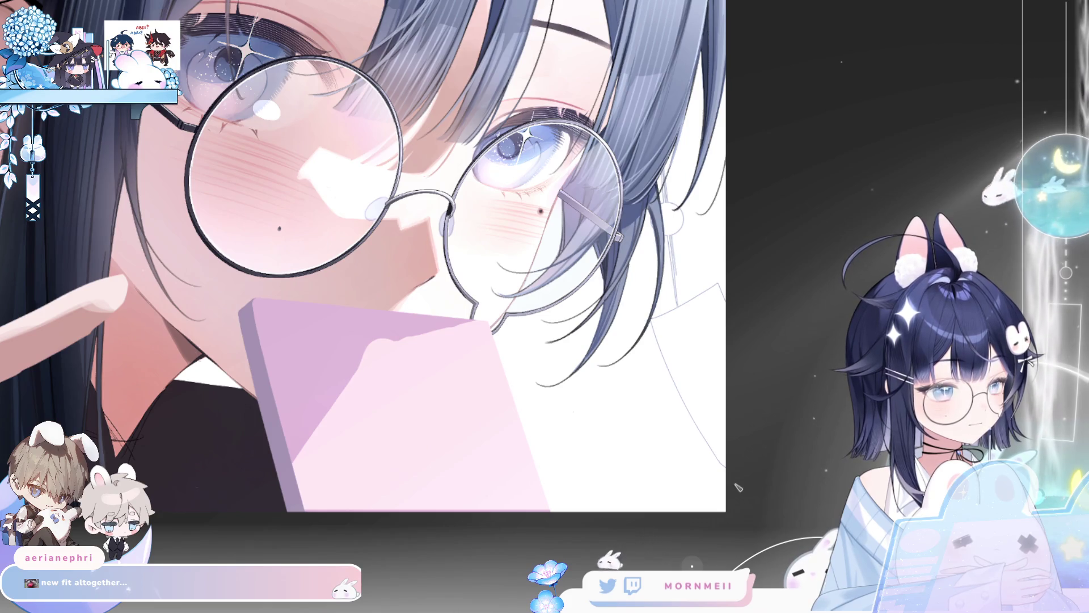
key("ctrl+plus")
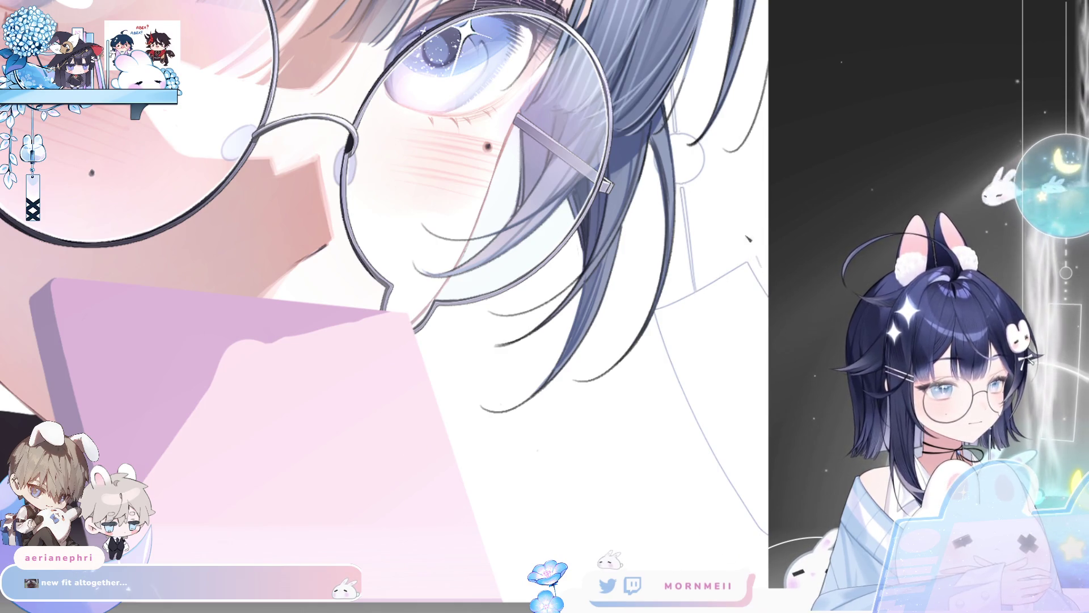
key("ctrl+minus")
key("ctrl+minus")
key("ctrl+minus")
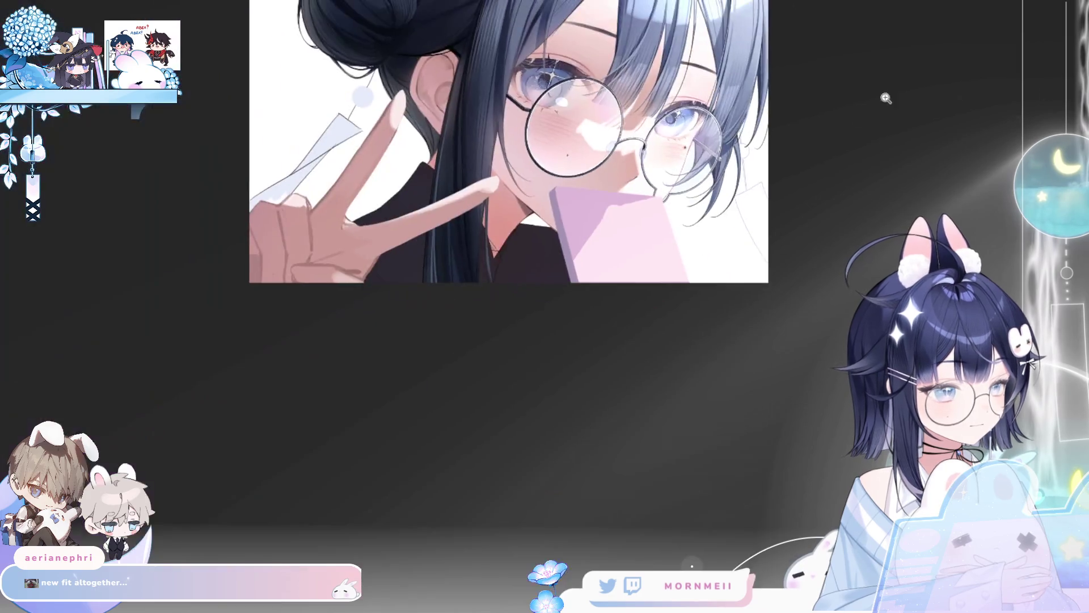
key("h")
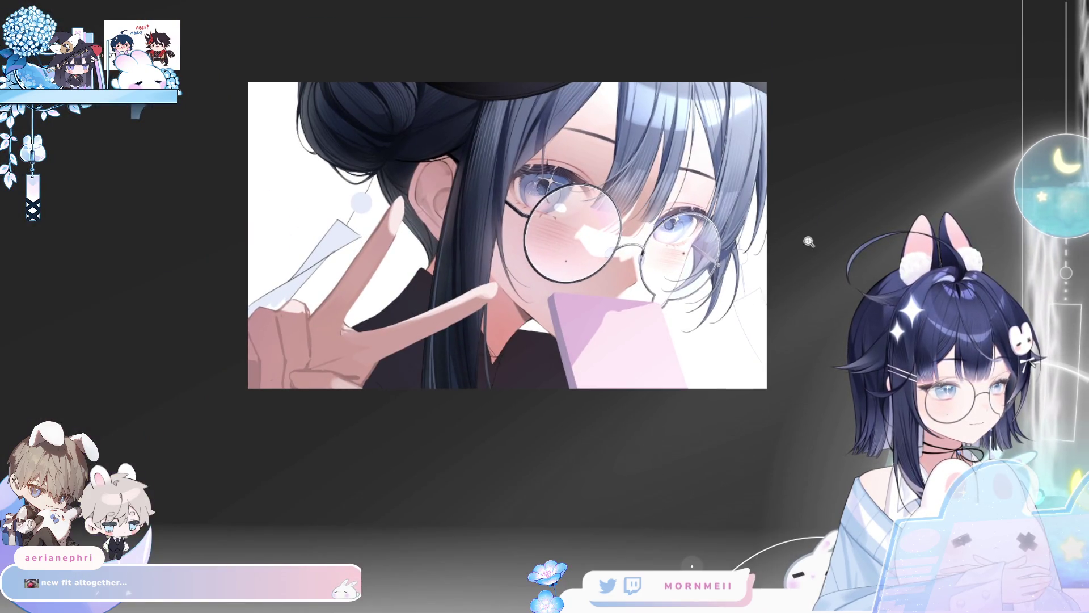
key("h")
key("h")
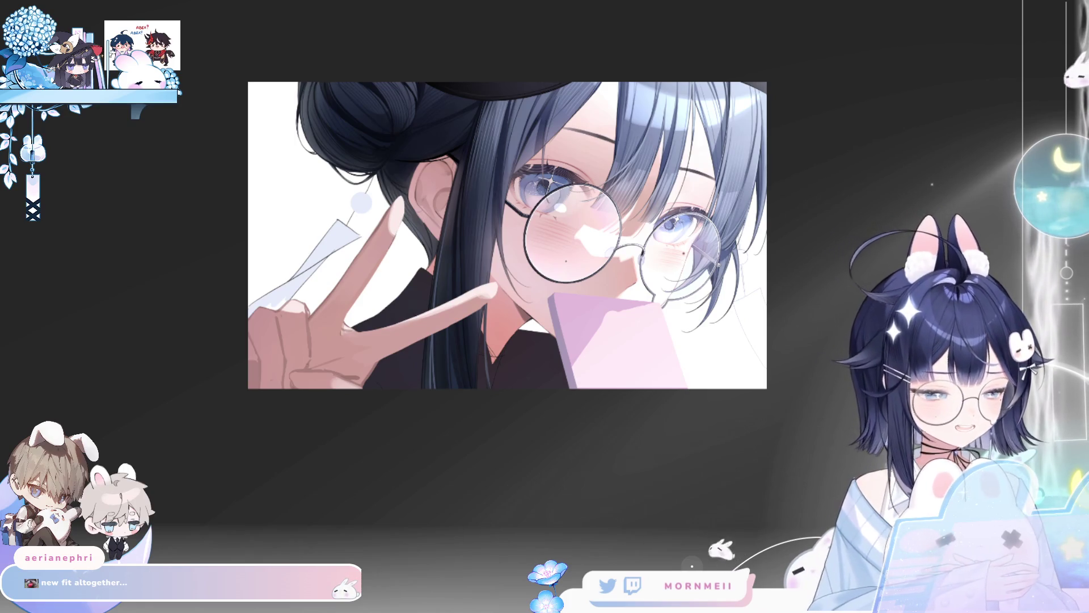
left_click(572, 484)
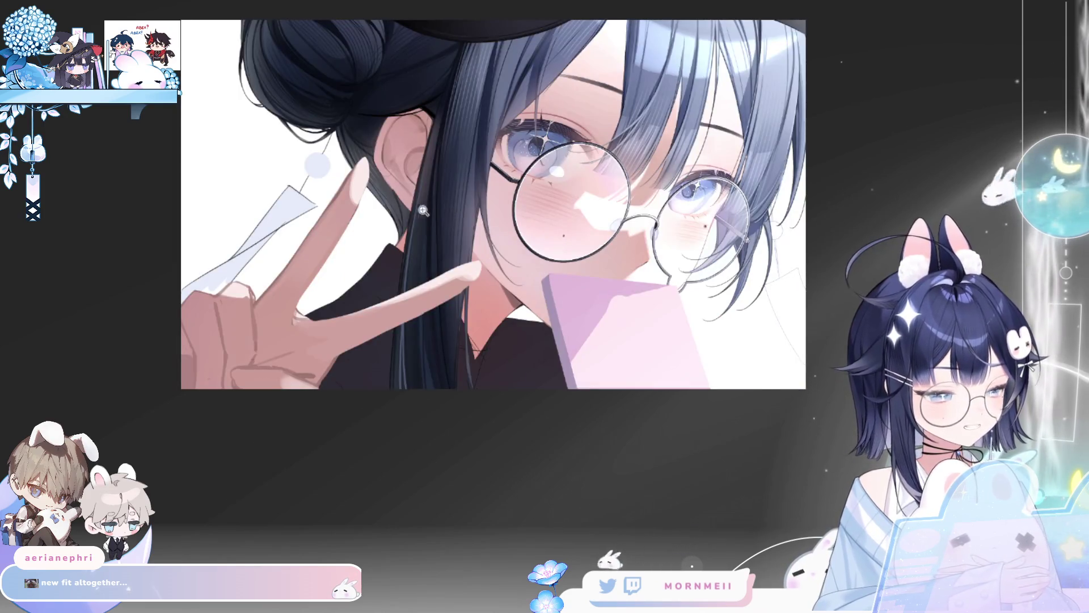
left_click(413, 211)
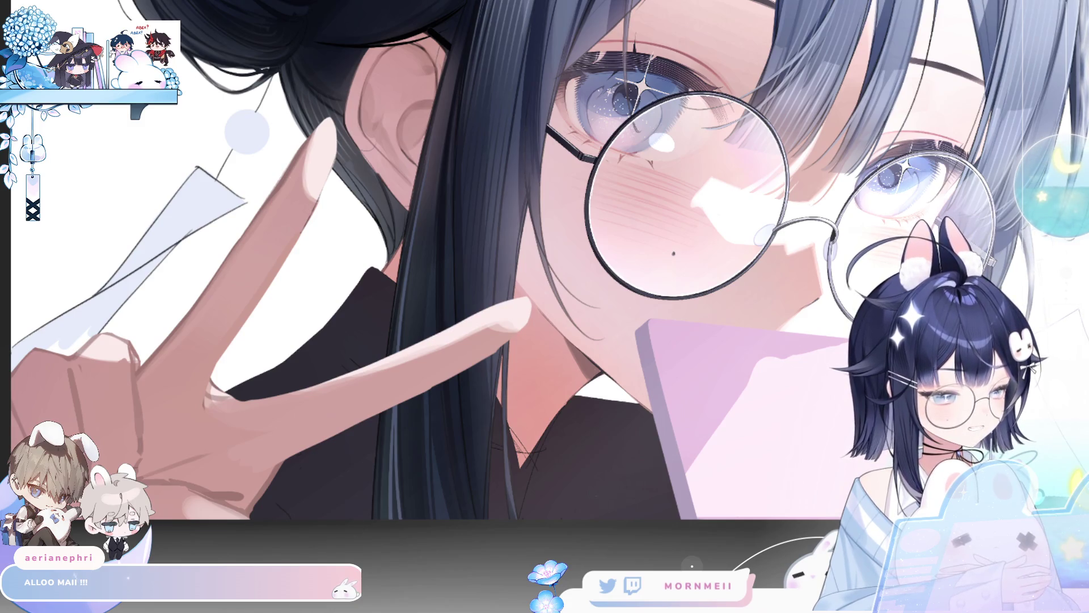
key("h")
left_click_drag(786, 243, 384, 243)
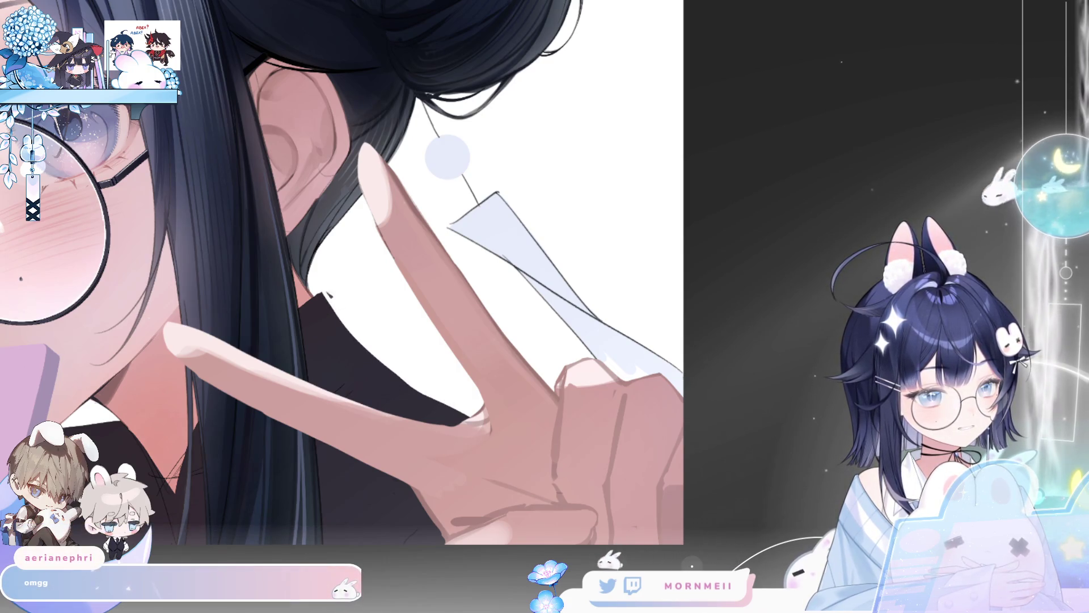
key("h")
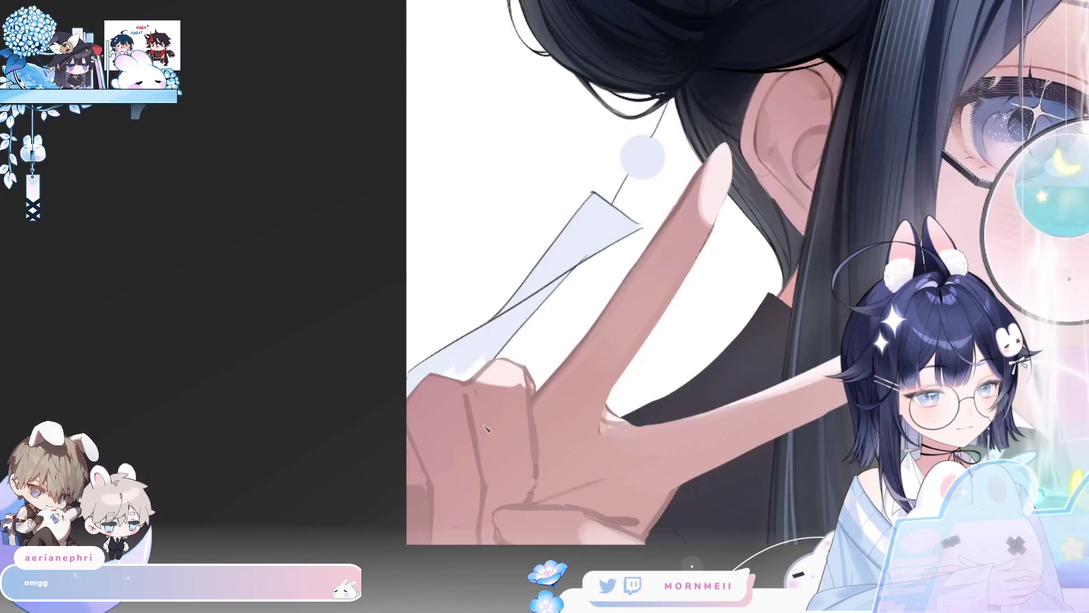
key("ctrl+0")
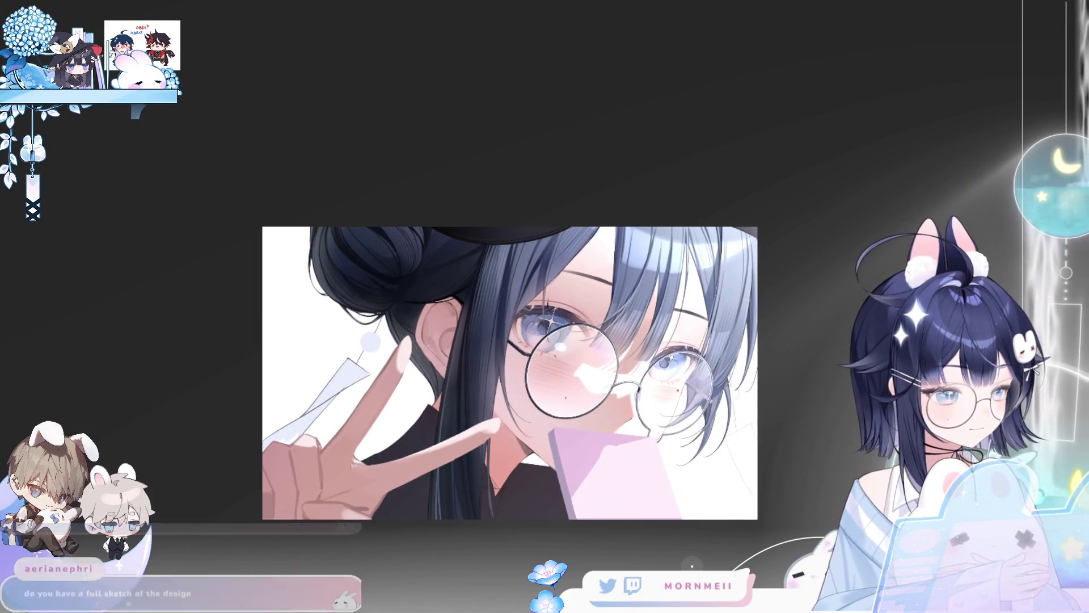
left_click(632, 402)
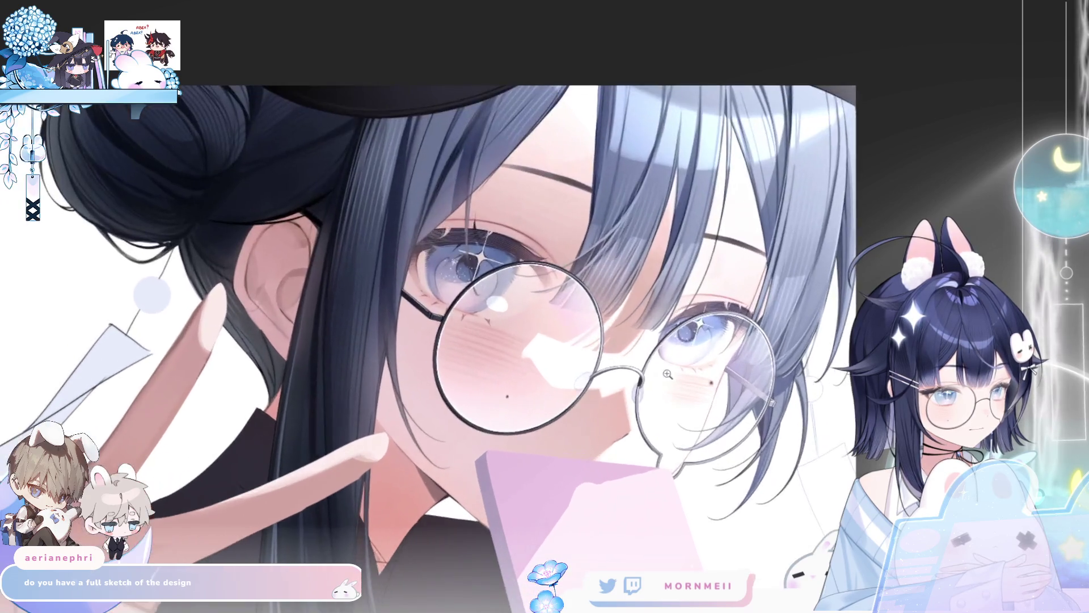
key("h")
key("h")
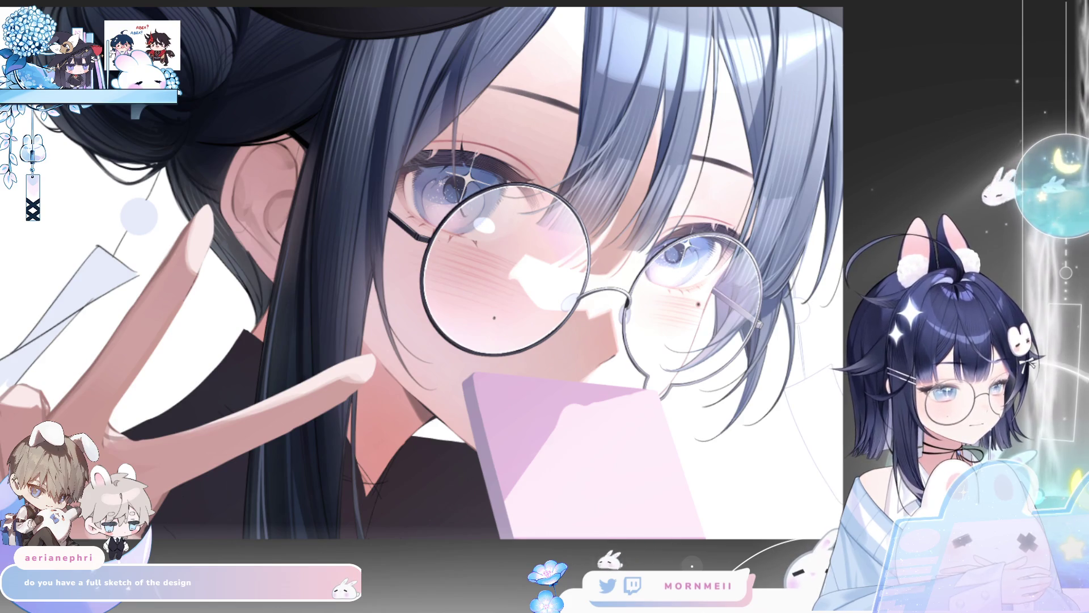
key("h")
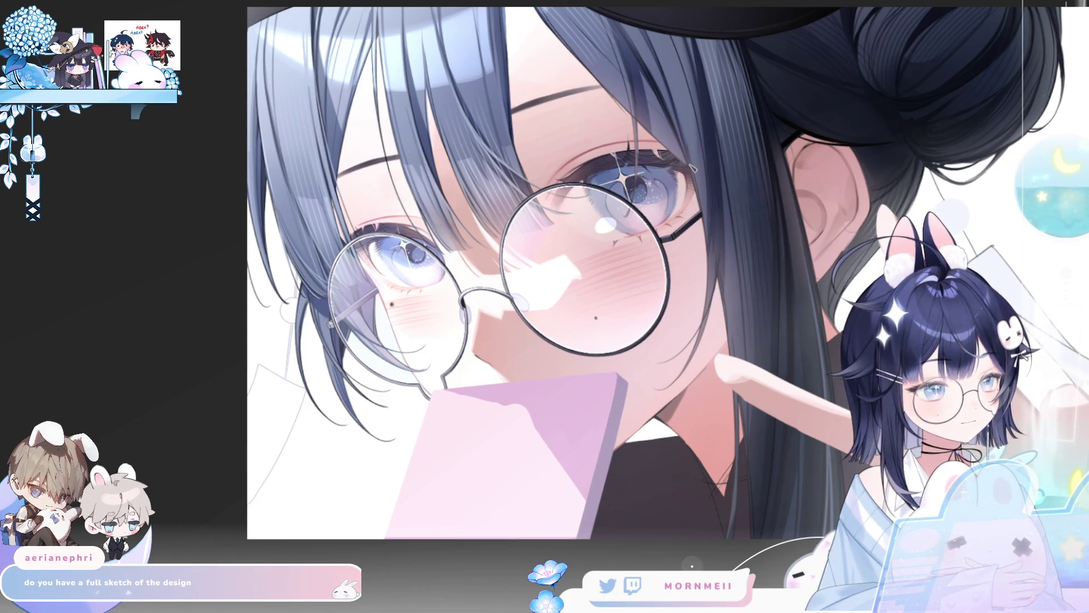
Step: Draw two parallel straight silver hairpins across the dark hair beside the eye
mouse_move(690, 166)
left_mouse_down()
mouse_move(764, 109)
mouse_move(760, 74)
left_mouse_up()
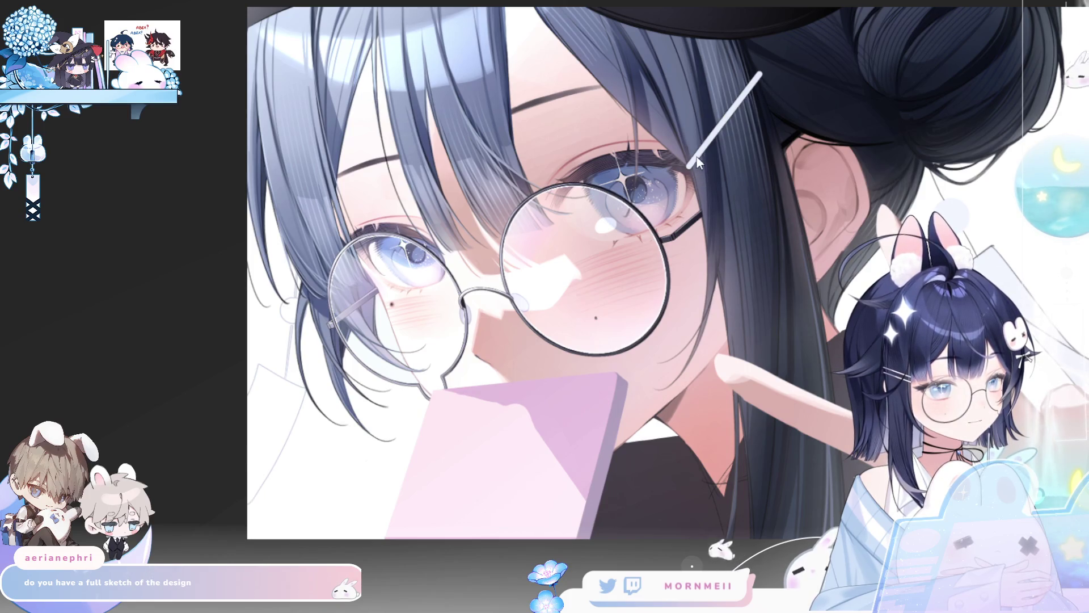
key("ctrl+z")
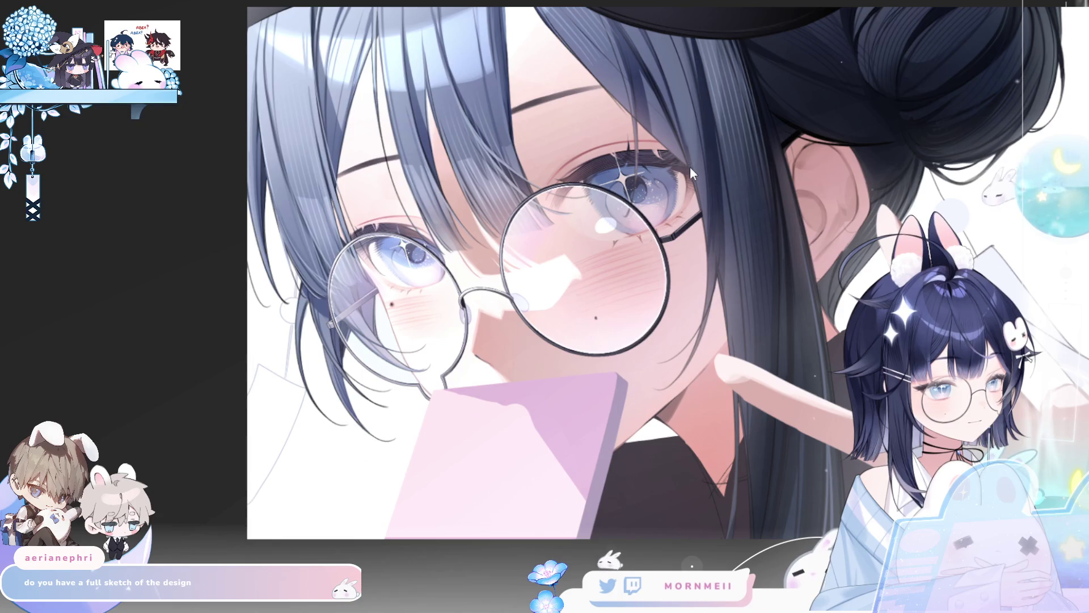
left_click_drag(690, 166, 757, 81)
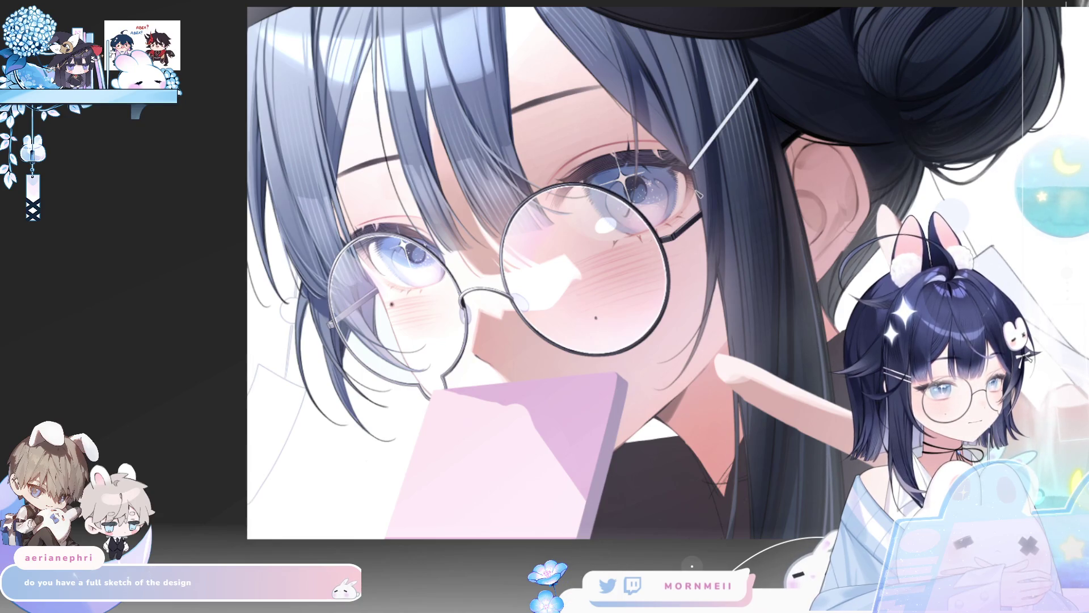
left_click_drag(698, 190, 760, 104)
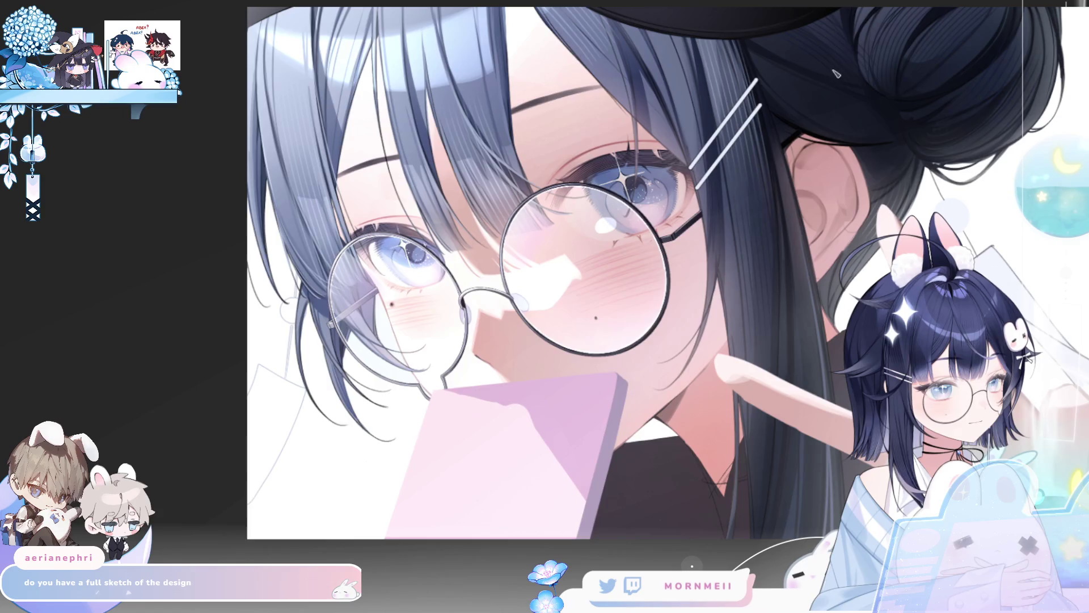
key("ctrl+minus")
key("h")
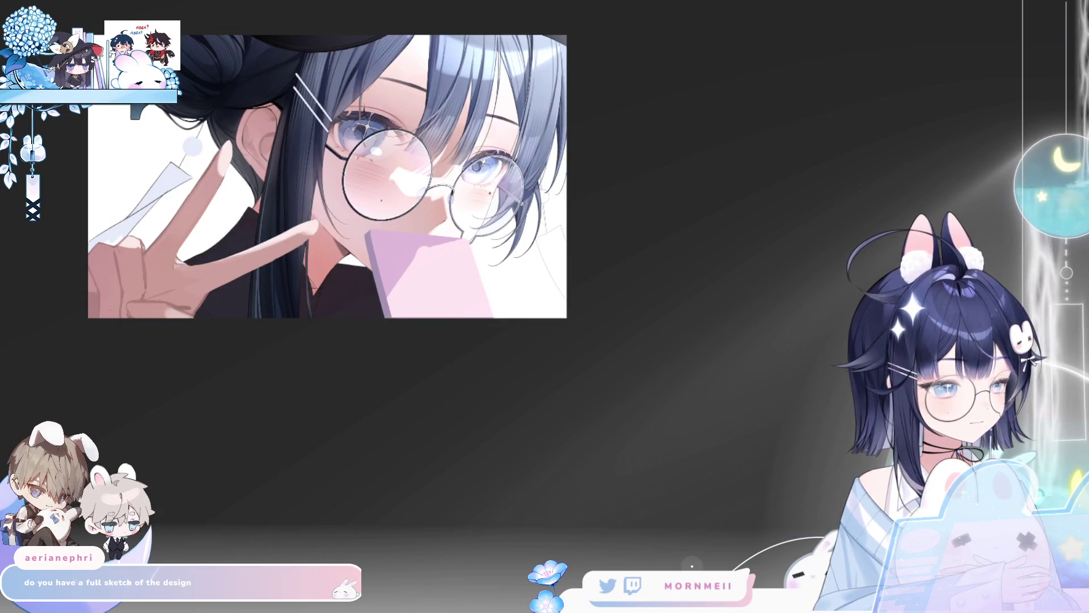
left_click(279, 85)
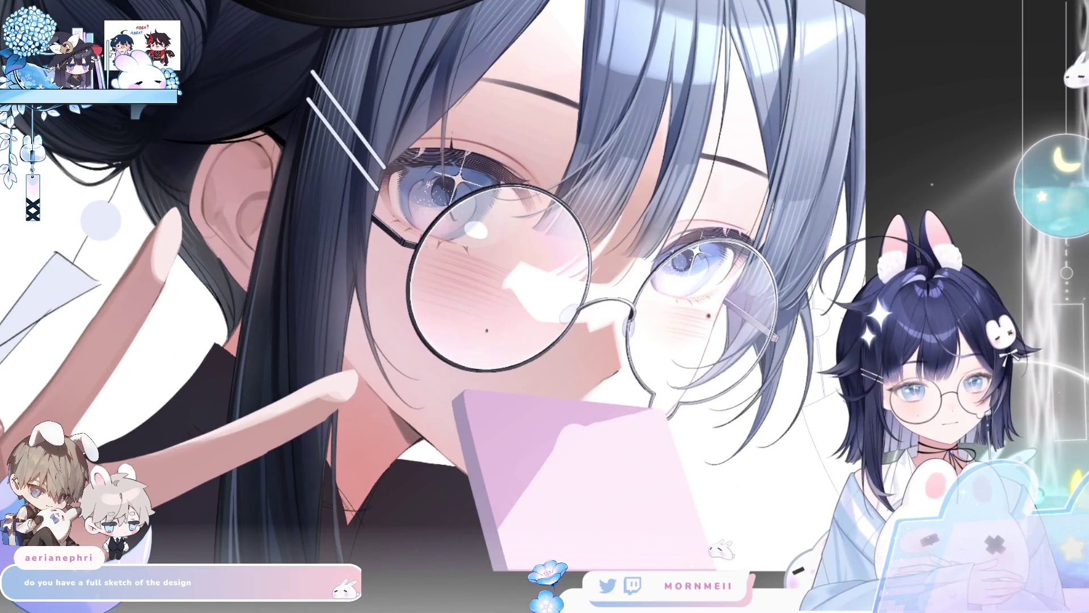
key("h")
left_click_drag(828, 152, 555, 253)
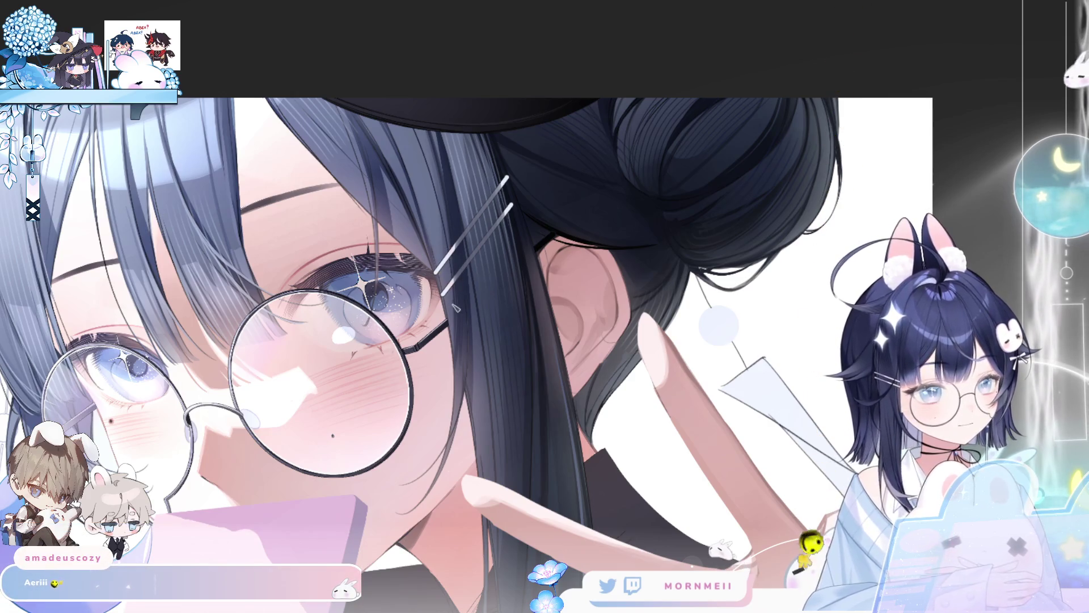
Step: Darken the lower hairpin's bright highlight, checking the pins in fit and mirrored views
key("ctrl+0")
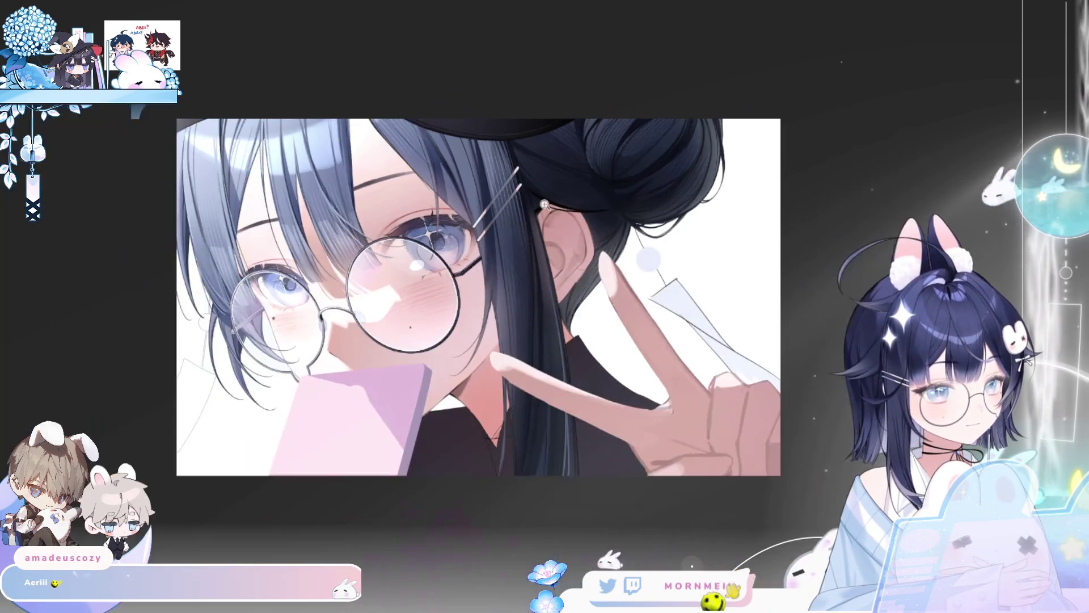
key("h")
key("h")
scroll(530, 151, "up", 3)
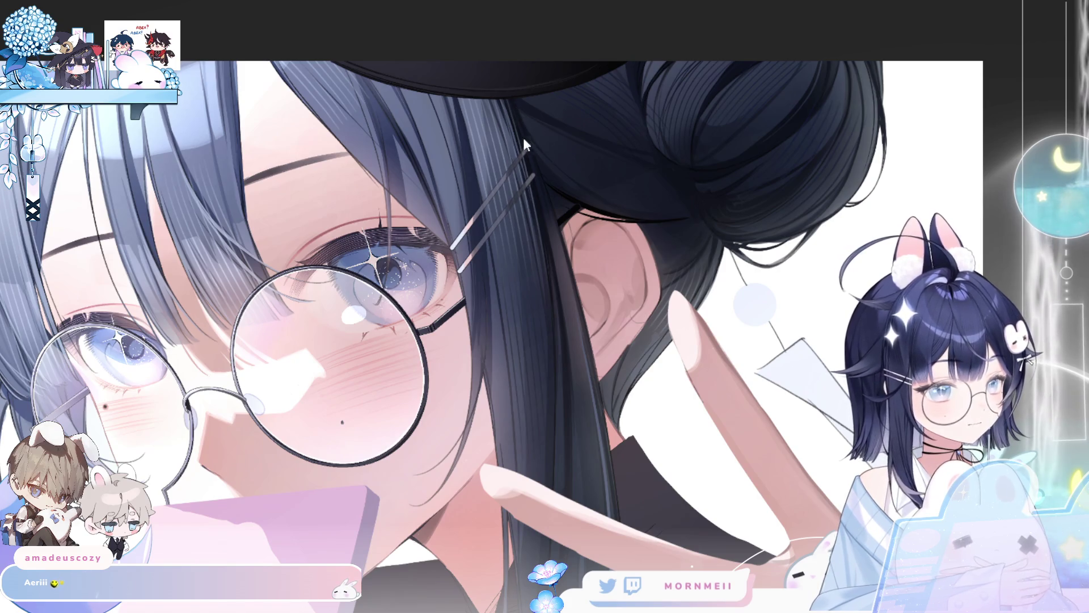
scroll(549, 130, "down", 2)
key("h")
key("h")
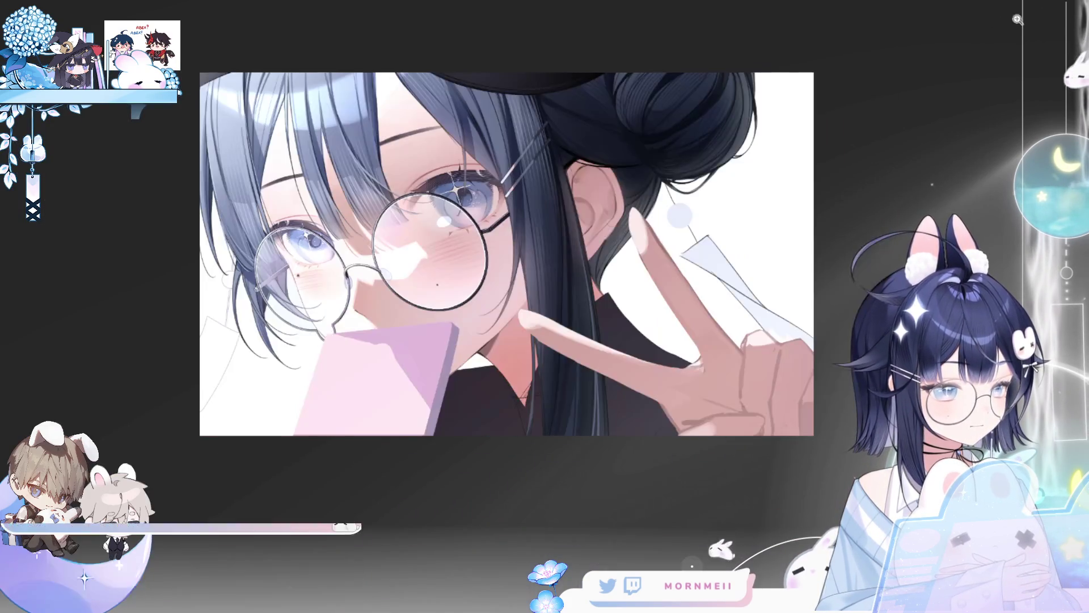
scroll(564, 79, "up", 3)
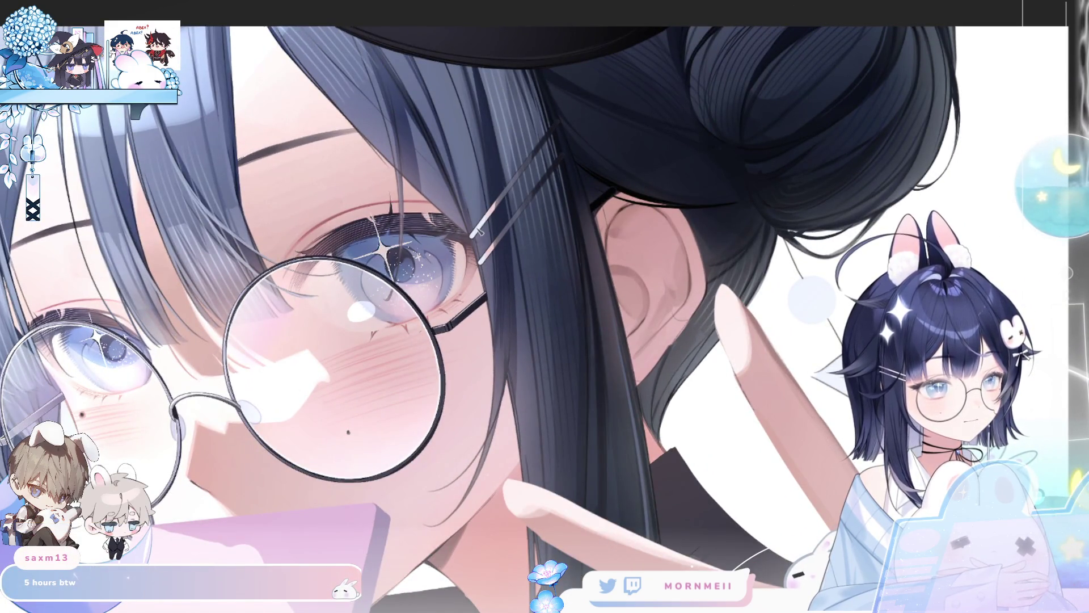
scroll(480, 232, "up", 2)
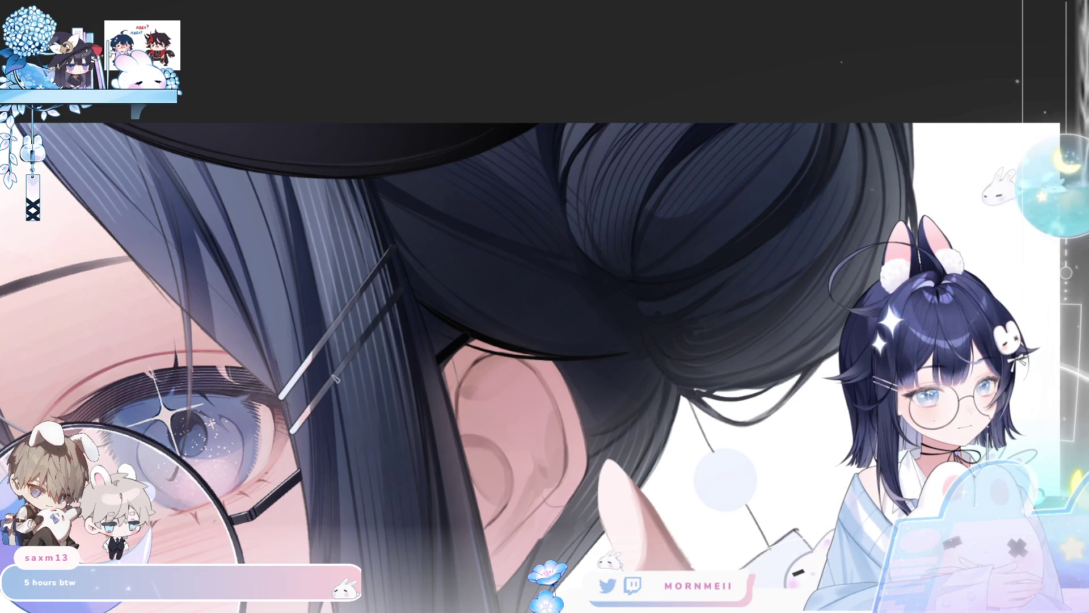
left_click_drag(327, 379, 365, 331)
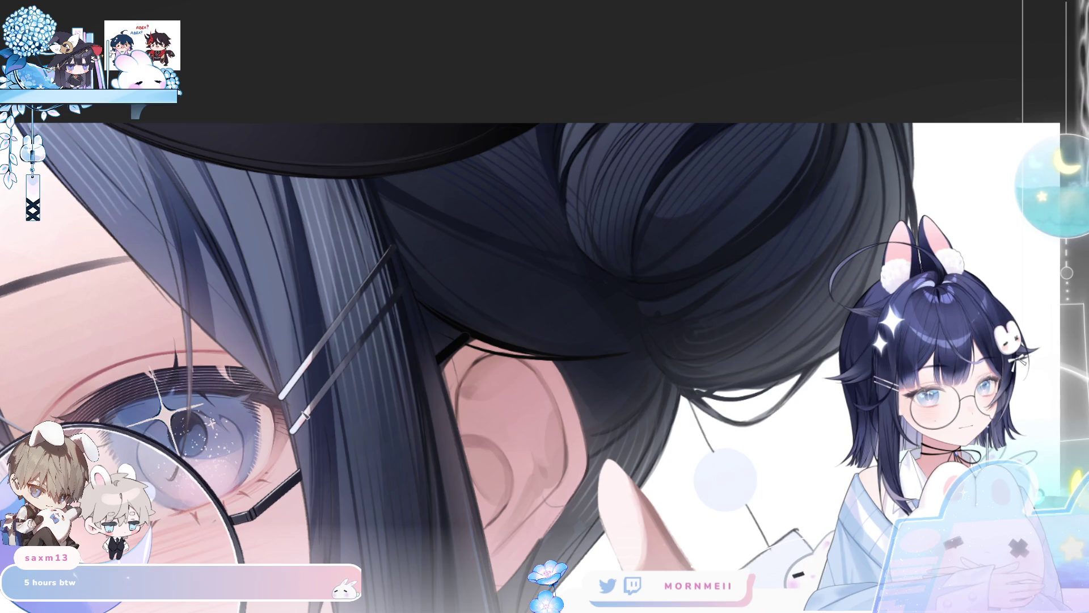
scroll(380, 309, "down", 2)
scroll(377, 261, "up", 3)
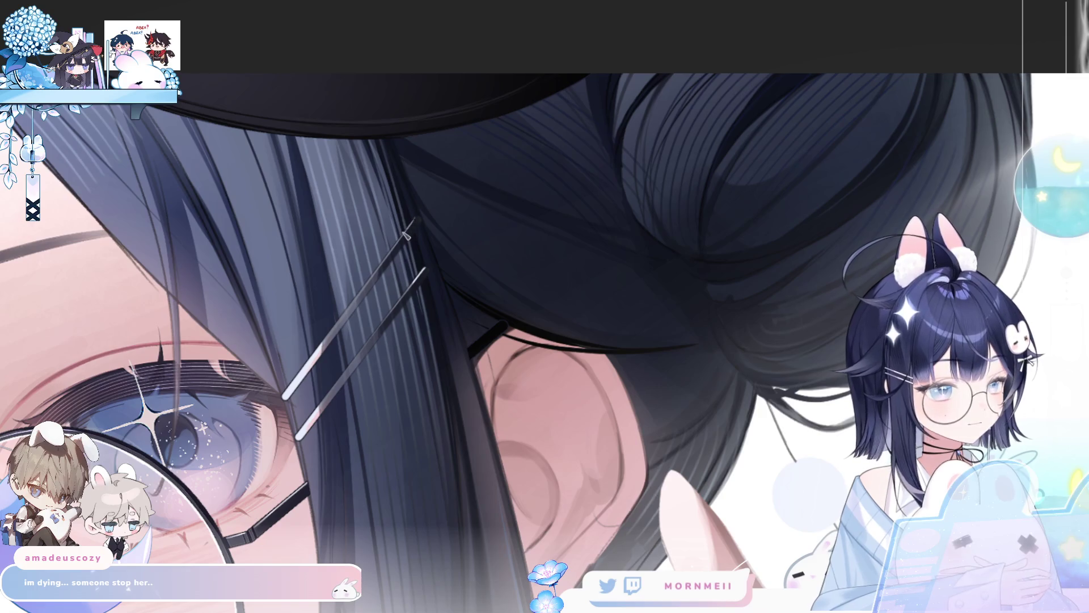
key("ctrl+0")
key("h")
key("h")
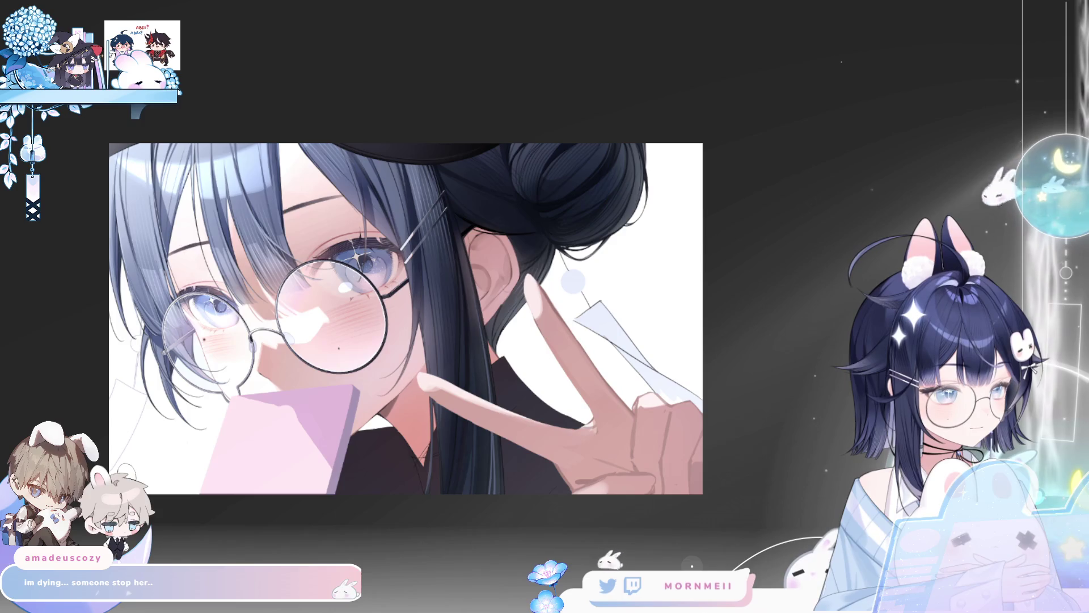
scroll(235, 333, "up", 2)
key("h")
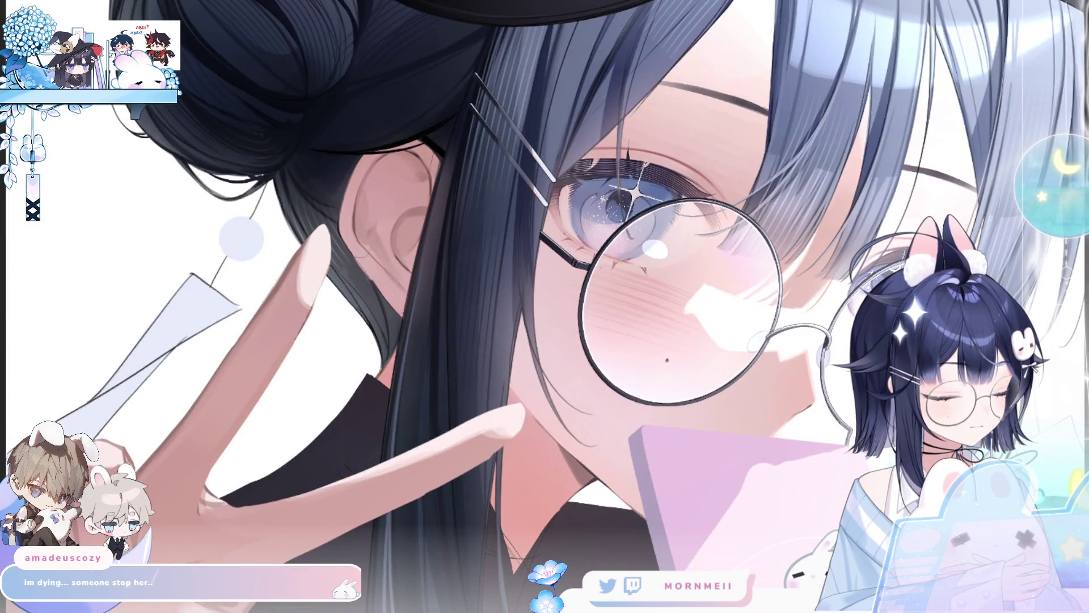
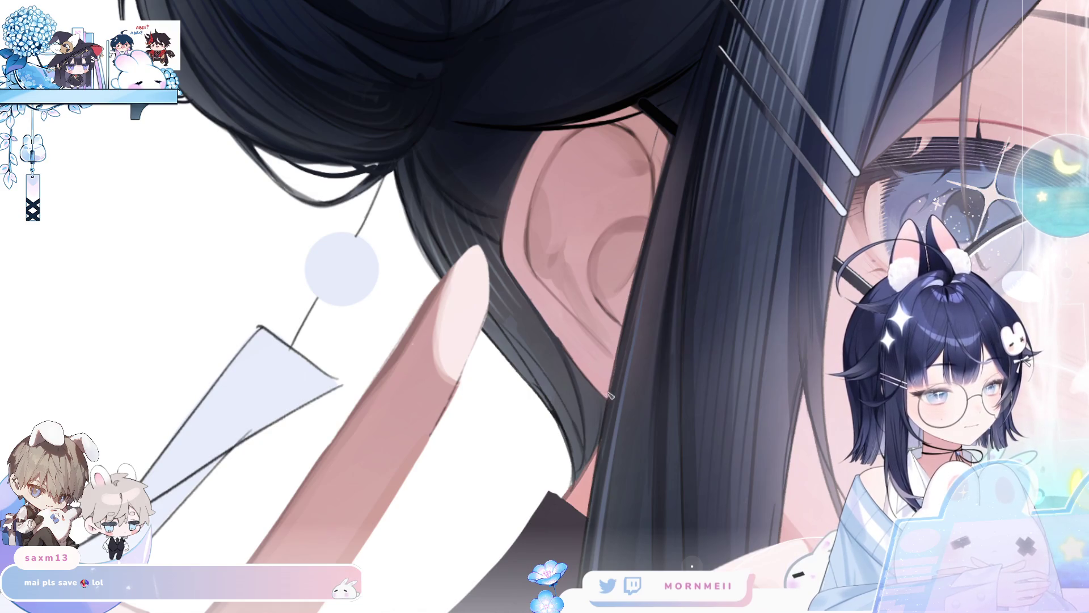
Step: Zoom, pan and mirror the canvas to review the face, ear and phone, enlarging the brush
left_click_drag(610, 394, 496, 449)
mouse_move(675, 230)
left_mouse_down()
mouse_move(659, 245)
mouse_move(674, 321)
left_mouse_up()
mouse_move(698, 449)
left_mouse_down()
mouse_move(743, 445)
mouse_move(681, 454)
mouse_move(706, 456)
left_mouse_up()
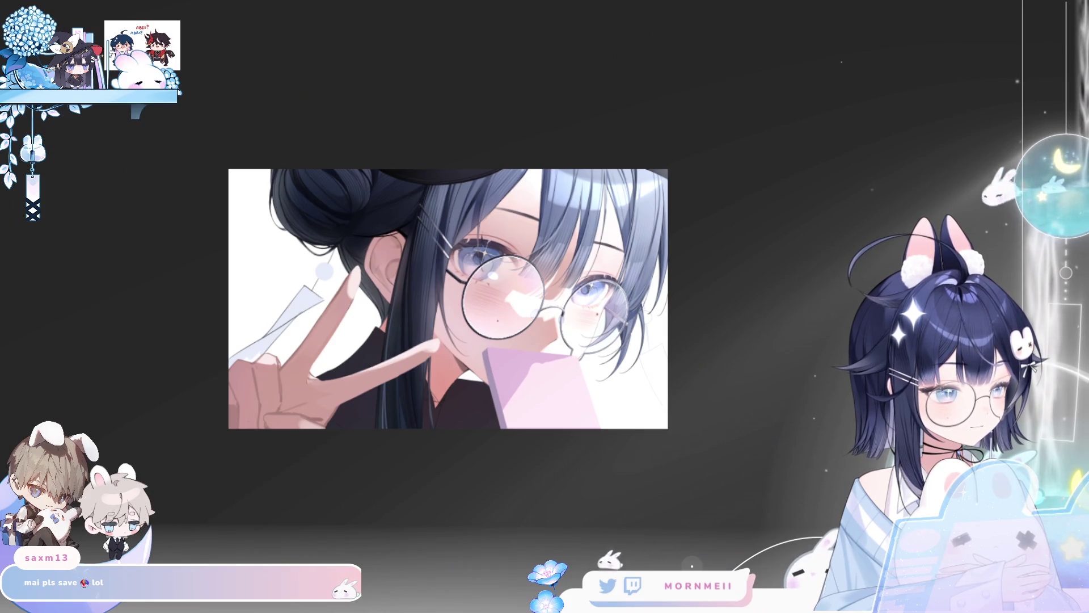
key("h")
key("h")
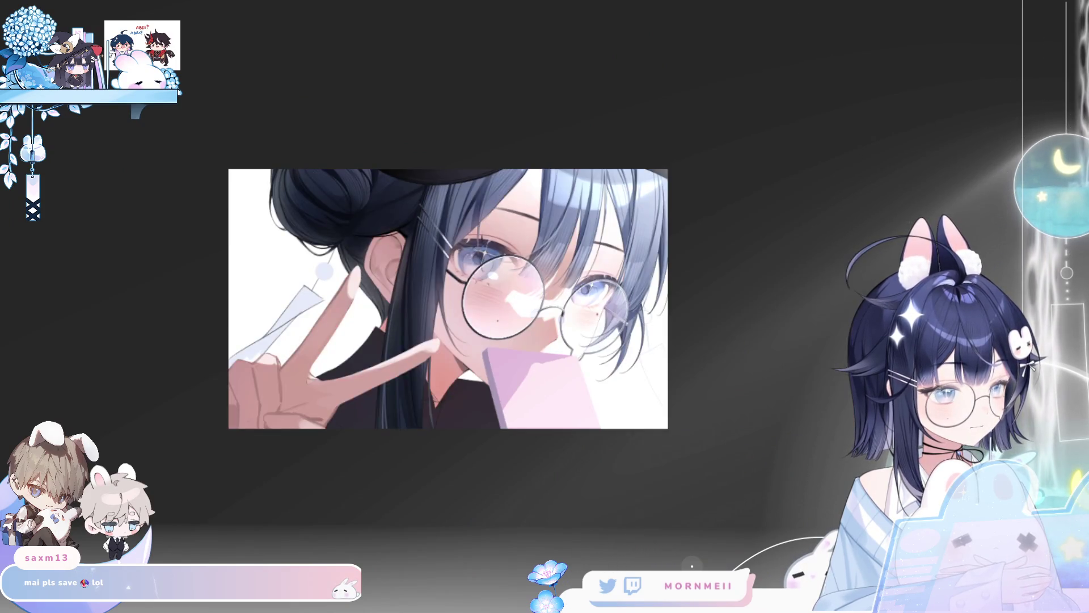
left_click_drag(381, 465, 408, 446)
key("h")
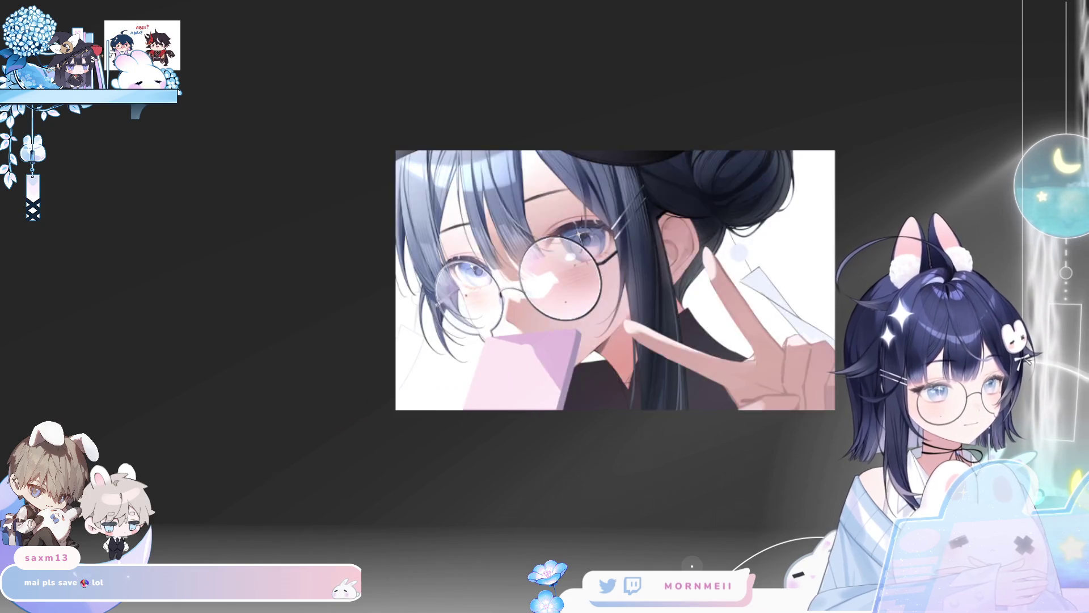
key("h")
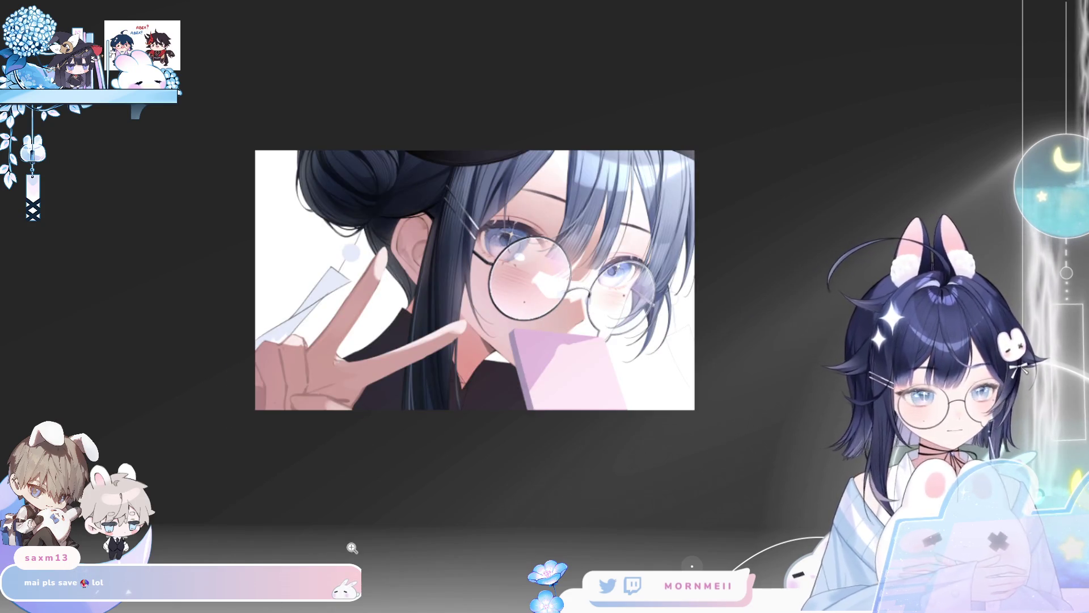
left_click(372, 248)
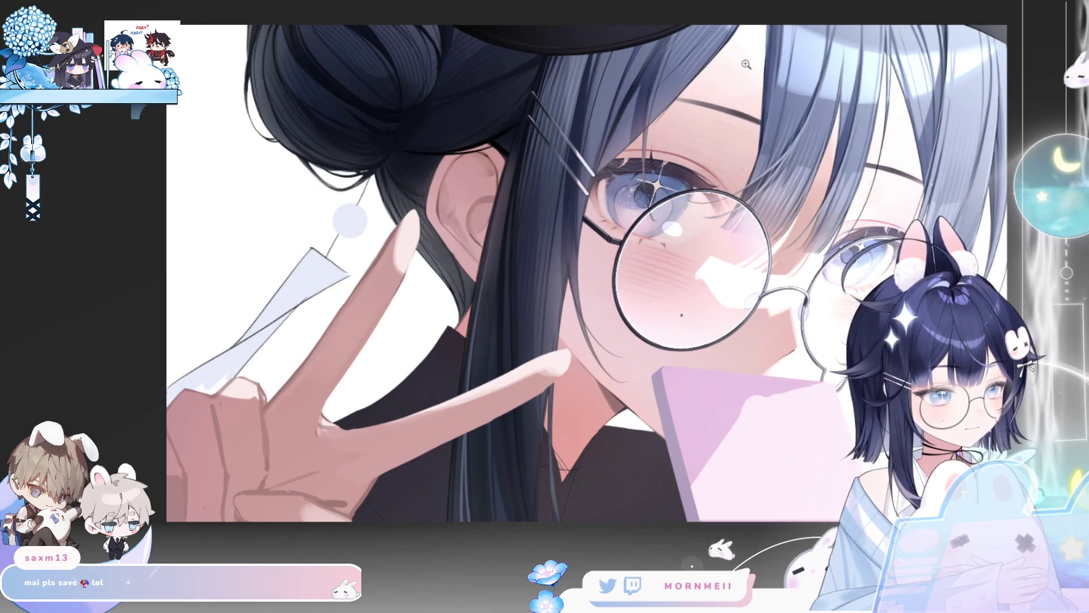
key("h")
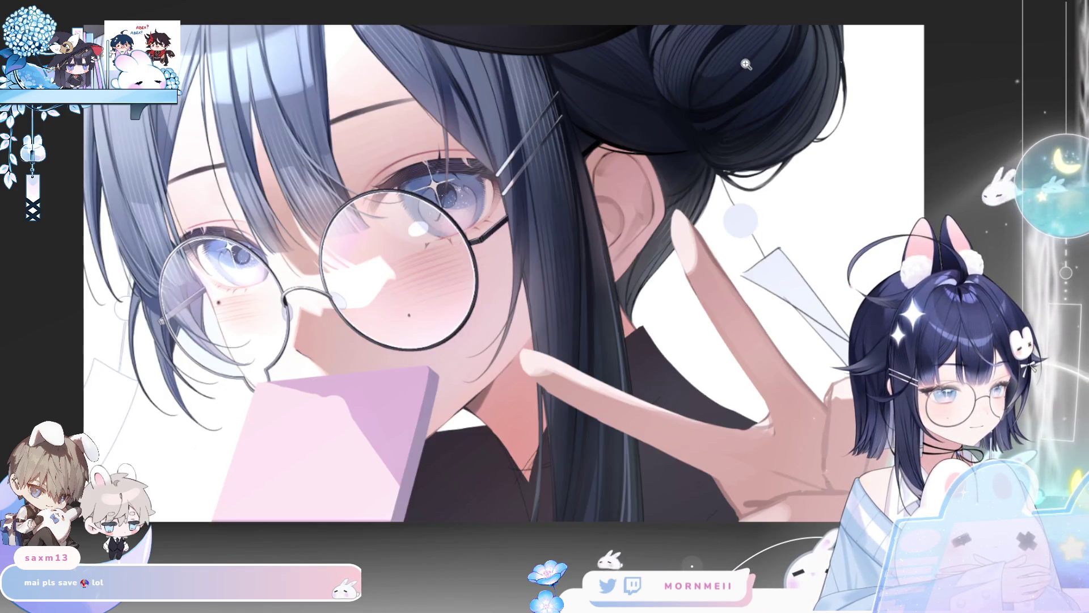
key("h")
key("ctrl+plus")
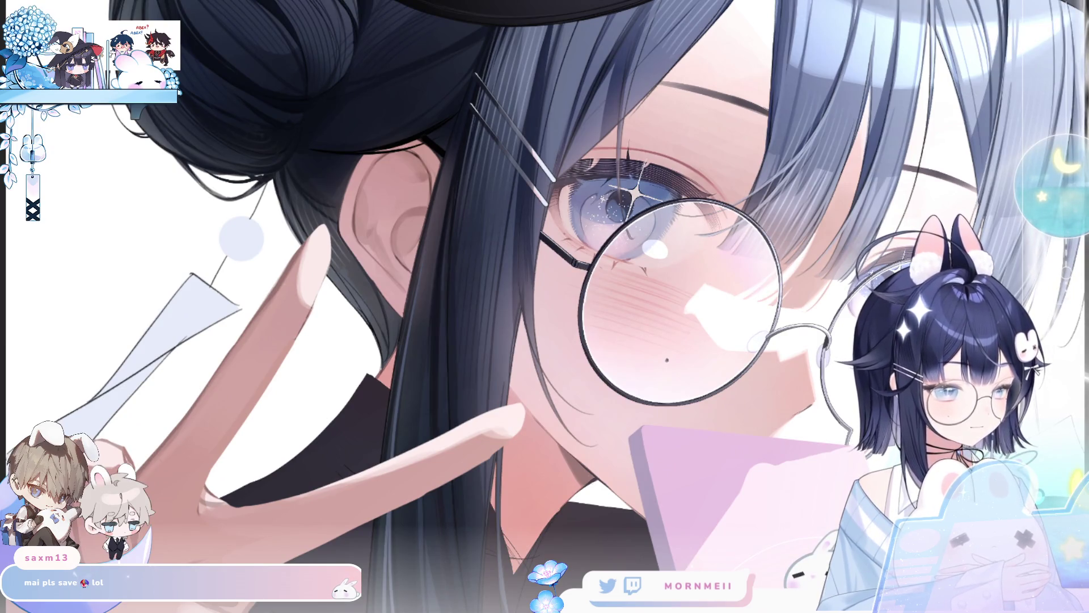
left_click(794, 512)
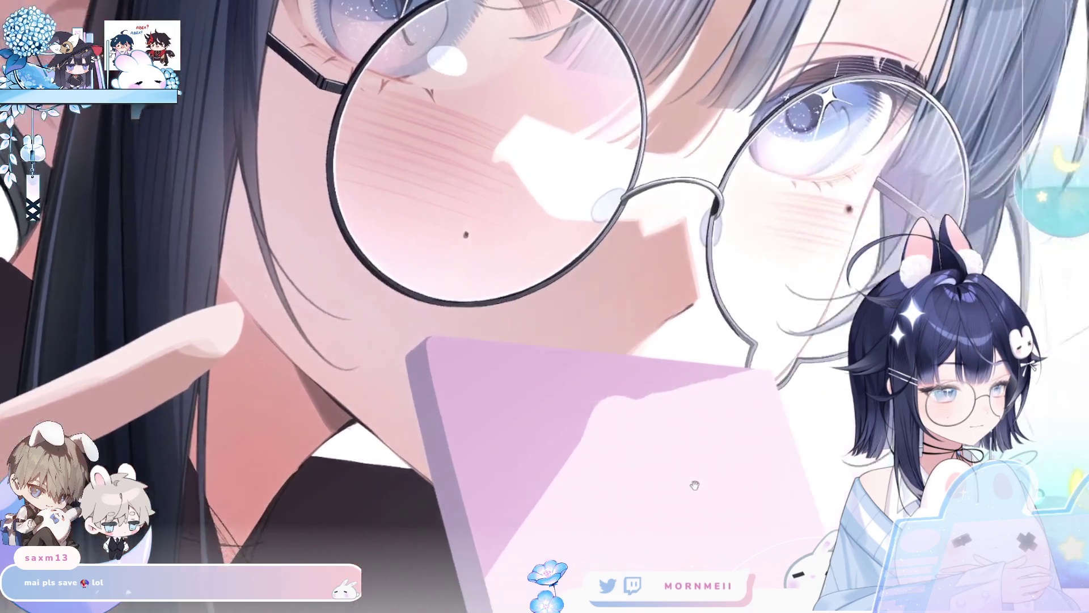
key("ctrl+minus")
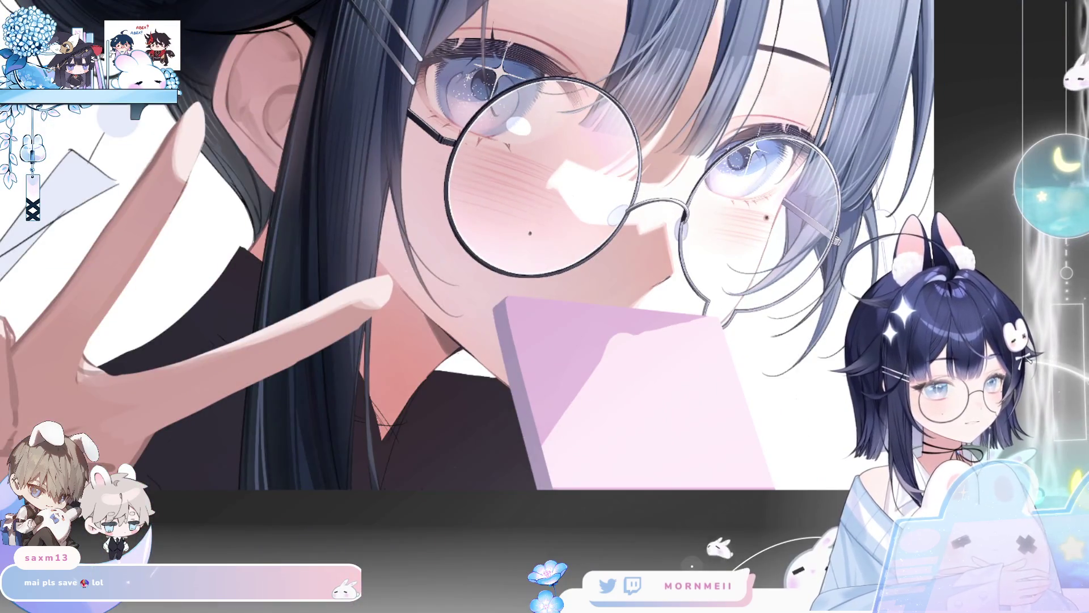
left_click_drag(579, 585, 578, 154)
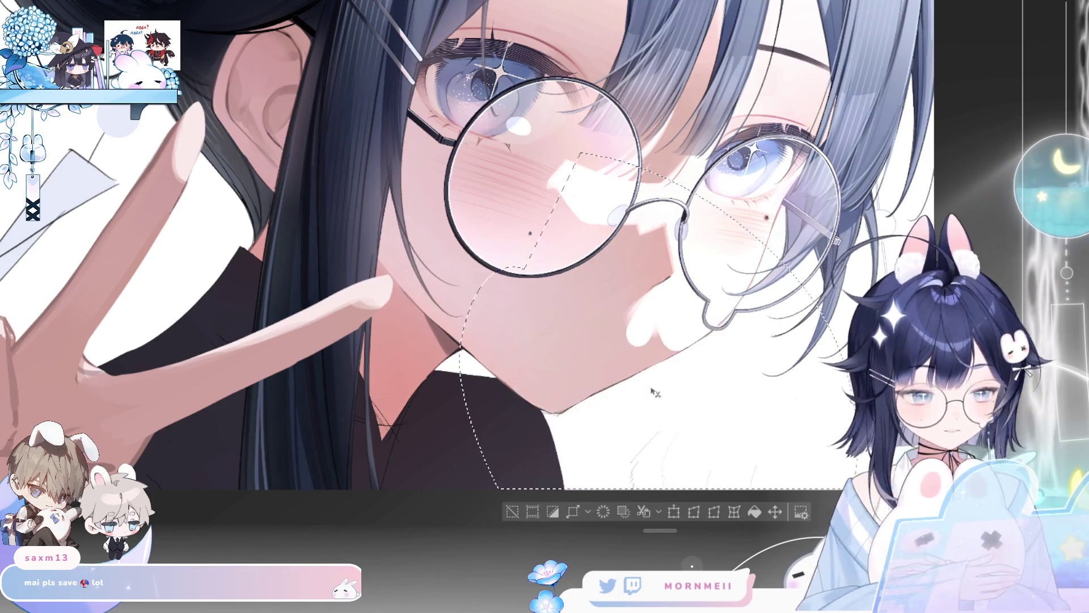
left_click(512, 512)
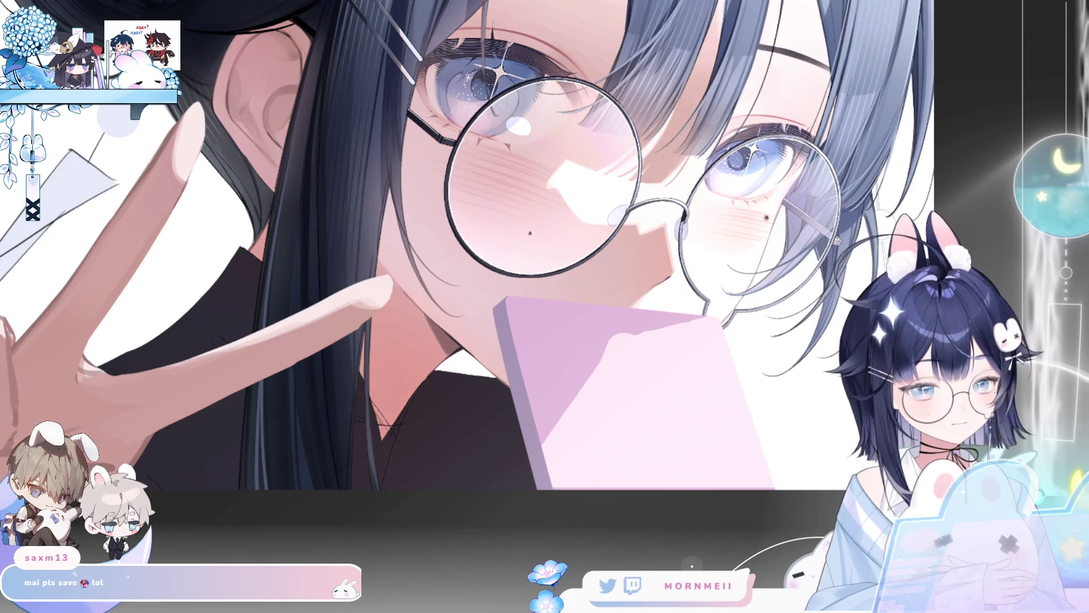
key("h")
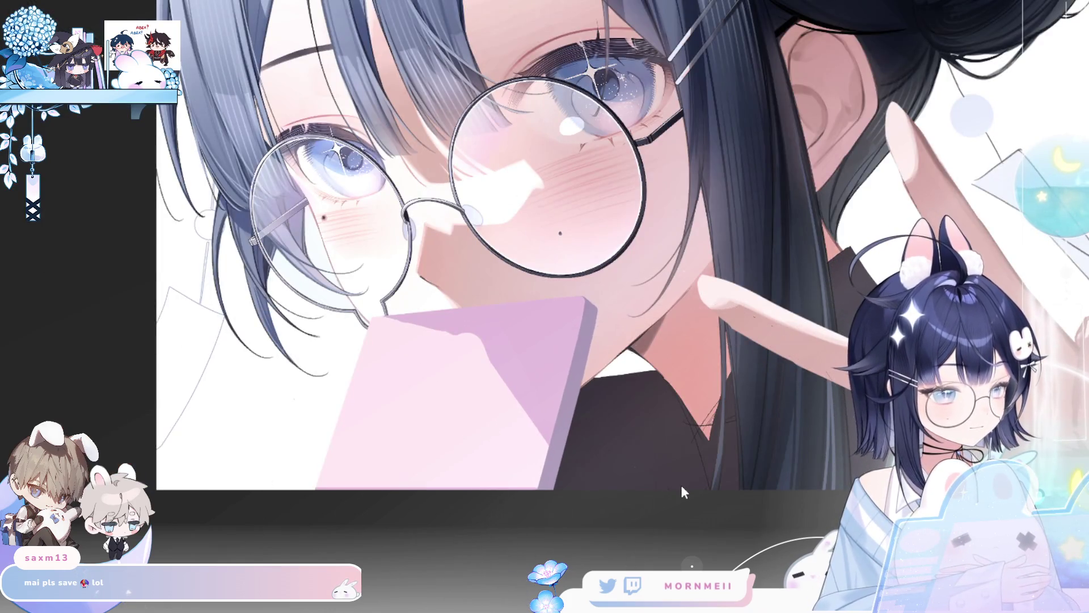
mouse_move(683, 493)
left_mouse_down()
mouse_move(630, 439)
mouse_move(636, 426)
left_mouse_up()
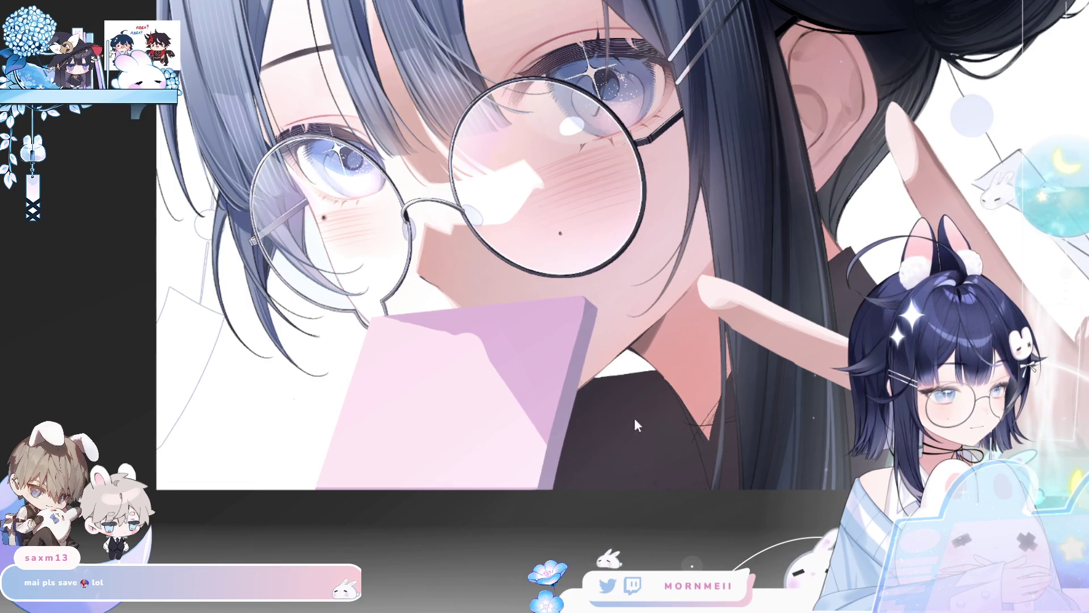
key("h")
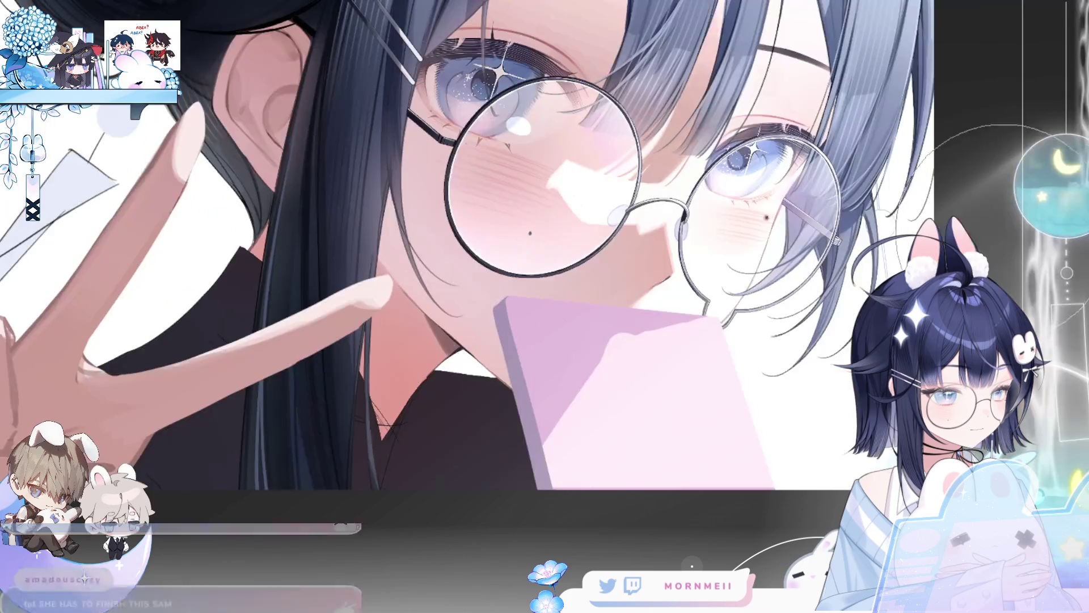
key("h")
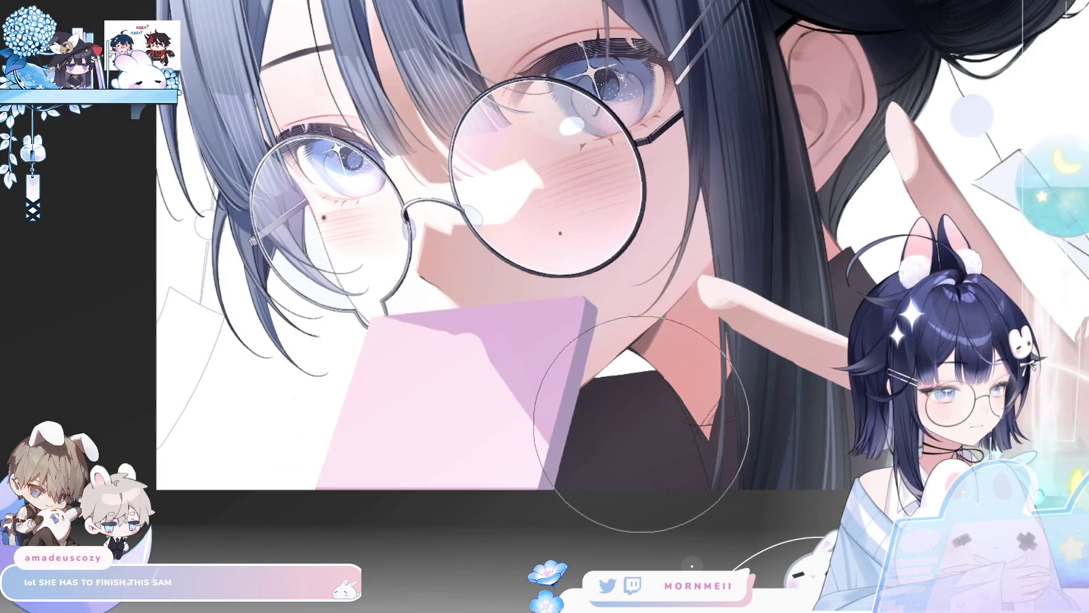
key("h")
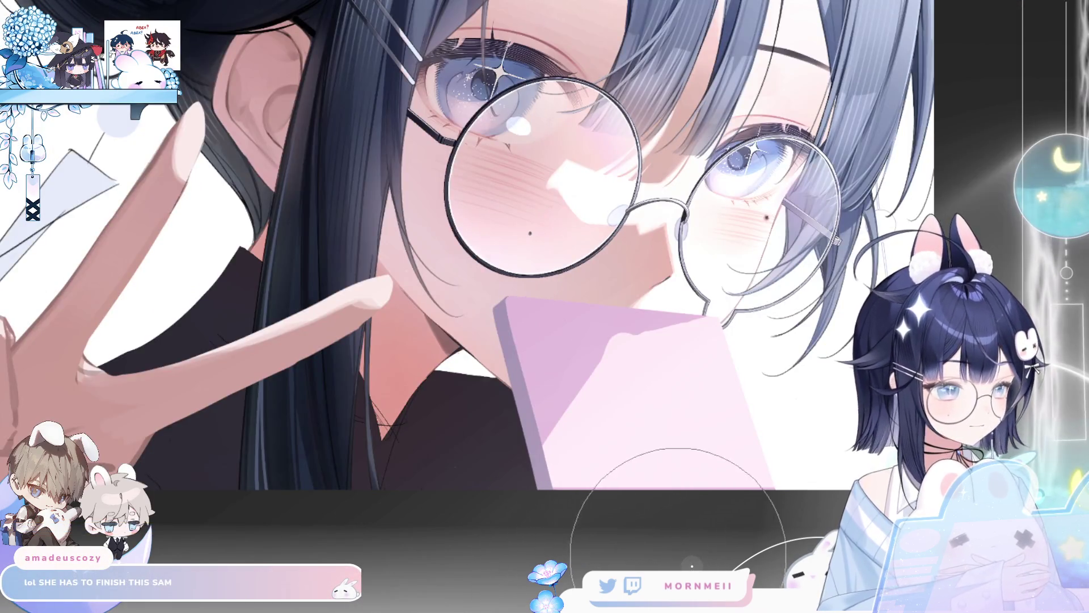
left_click_drag(704, 522, 485, 491)
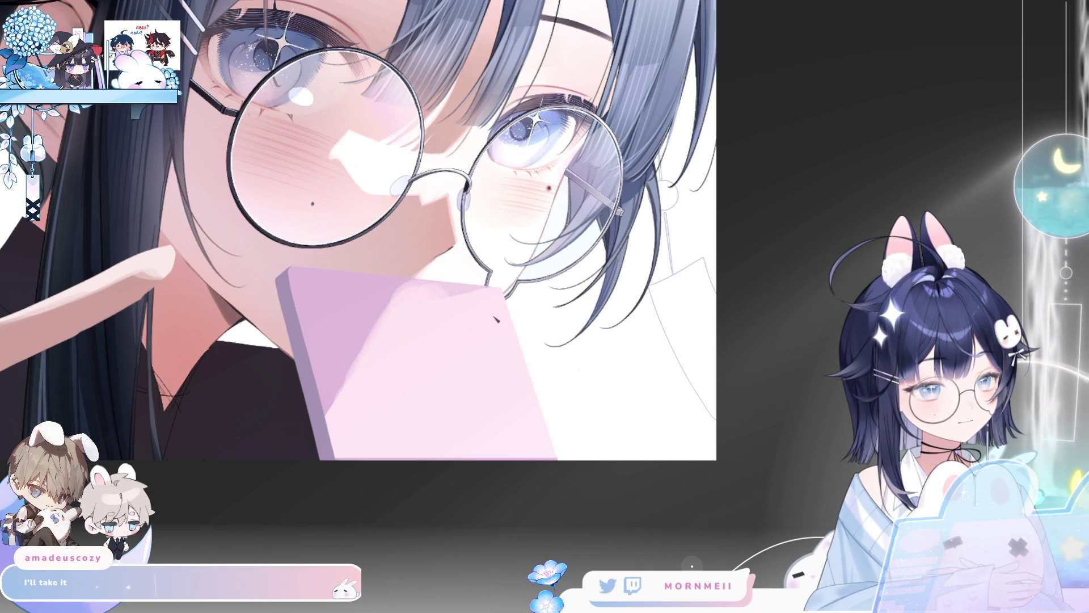
key("ctrl+0")
key("h")
key("h")
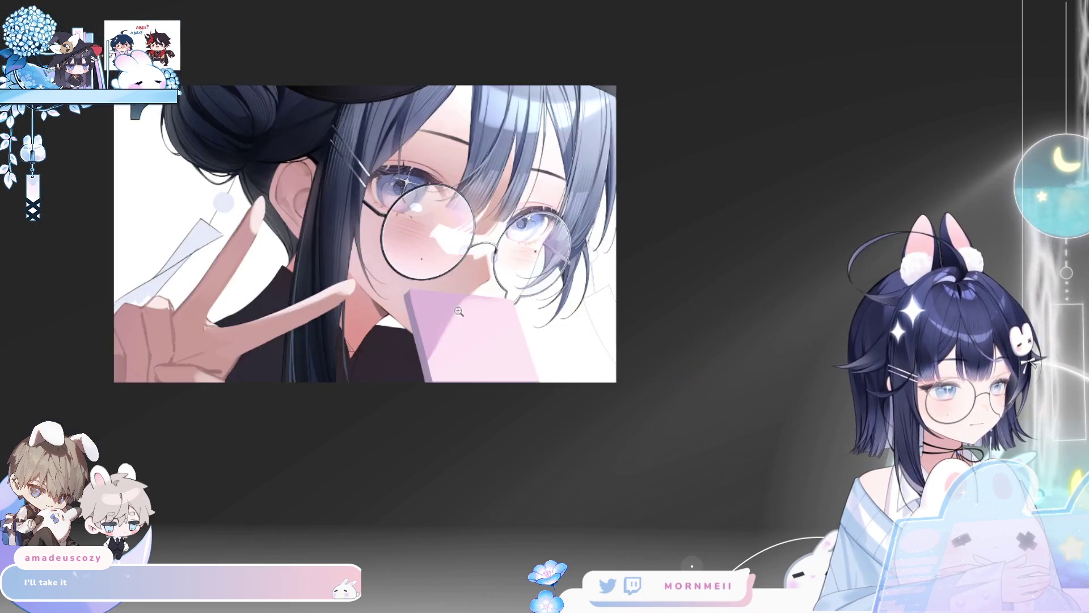
scroll(456, 335, "up", 5)
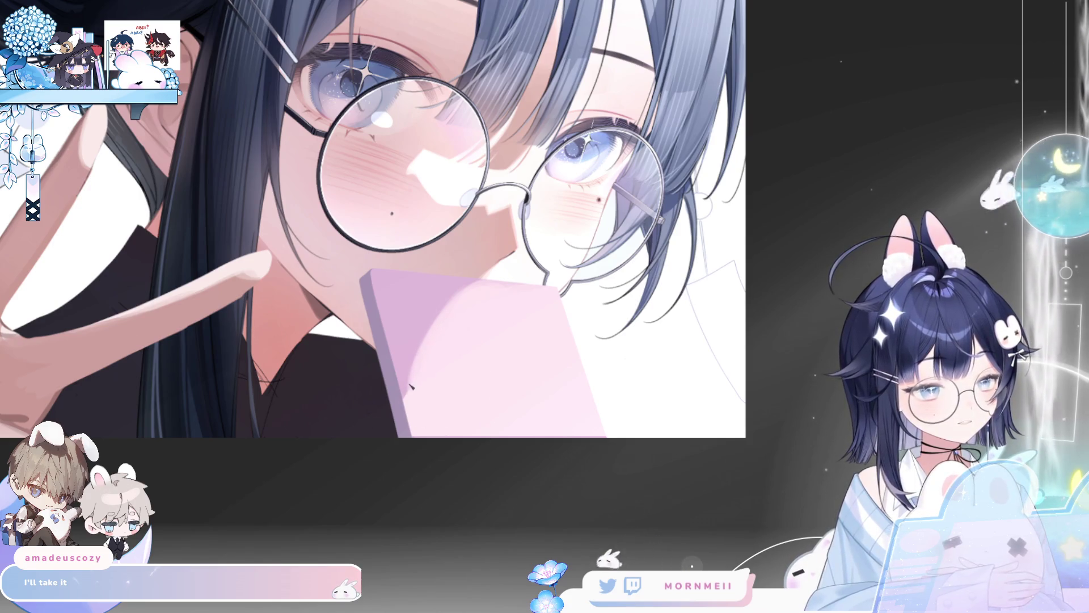
key("ctrl+0")
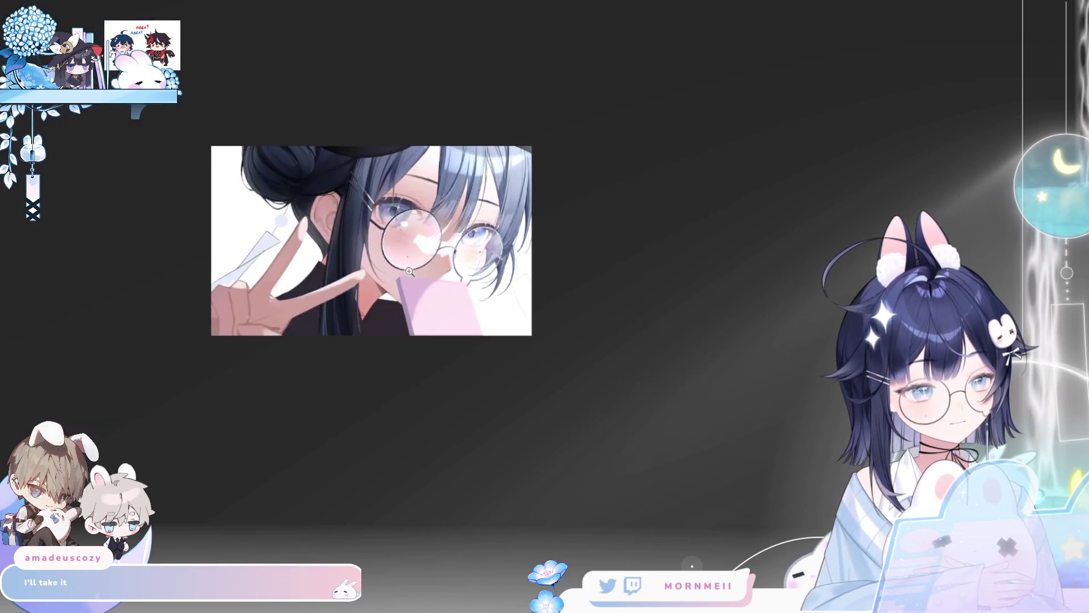
key("h")
key("h")
scroll(481, 247, "up", 5)
scroll(481, 247, "up", 1)
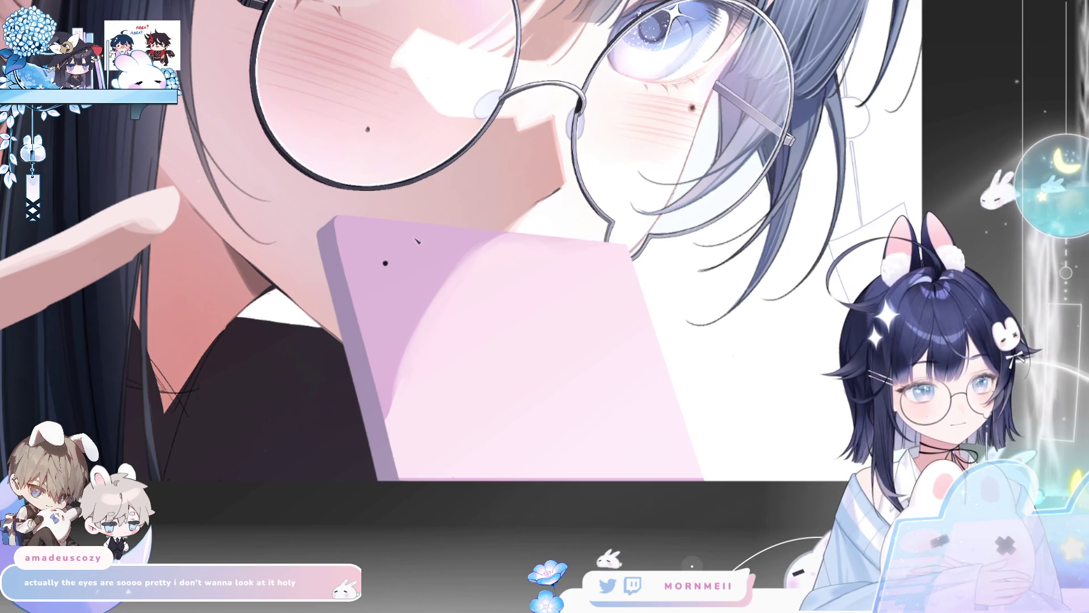
Step: Stamp a black dot near the phone's top corner and skew it into a slanted lens ellipse
left_click(381, 257)
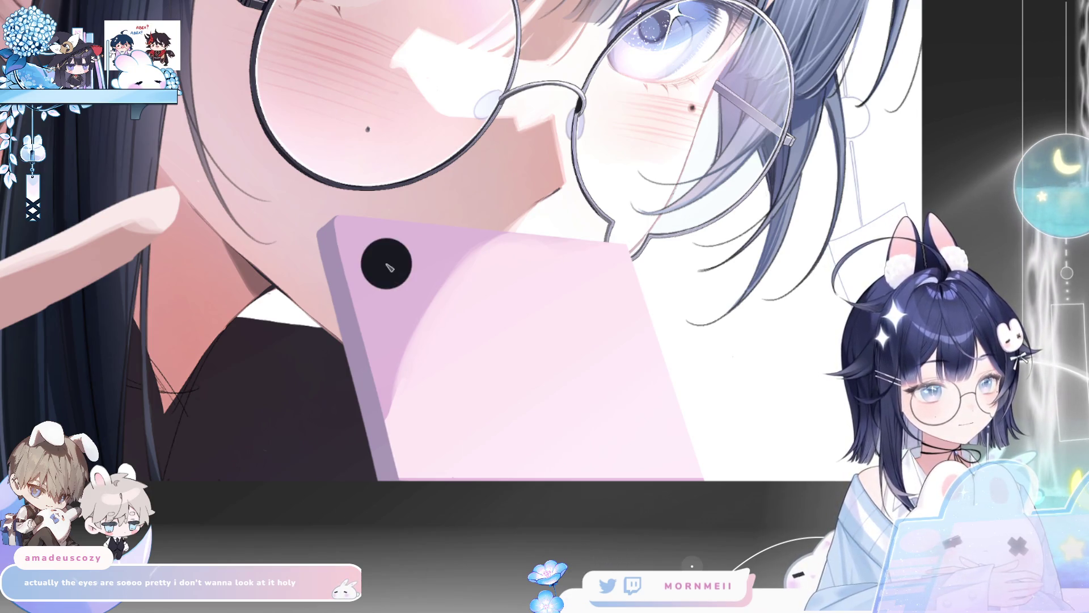
key("ctrl+t")
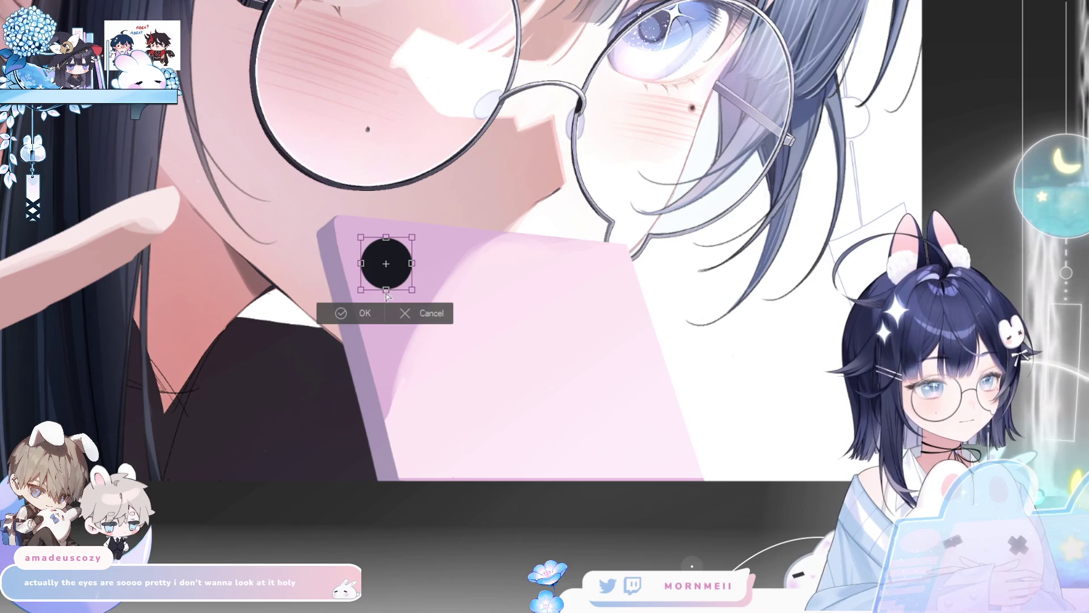
mouse_move(386, 291)
left_mouse_down()
mouse_move(402, 291)
mouse_move(404, 279)
mouse_move(384, 284)
mouse_move(373, 253)
mouse_move(390, 245)
mouse_move(409, 278)
left_mouse_up()
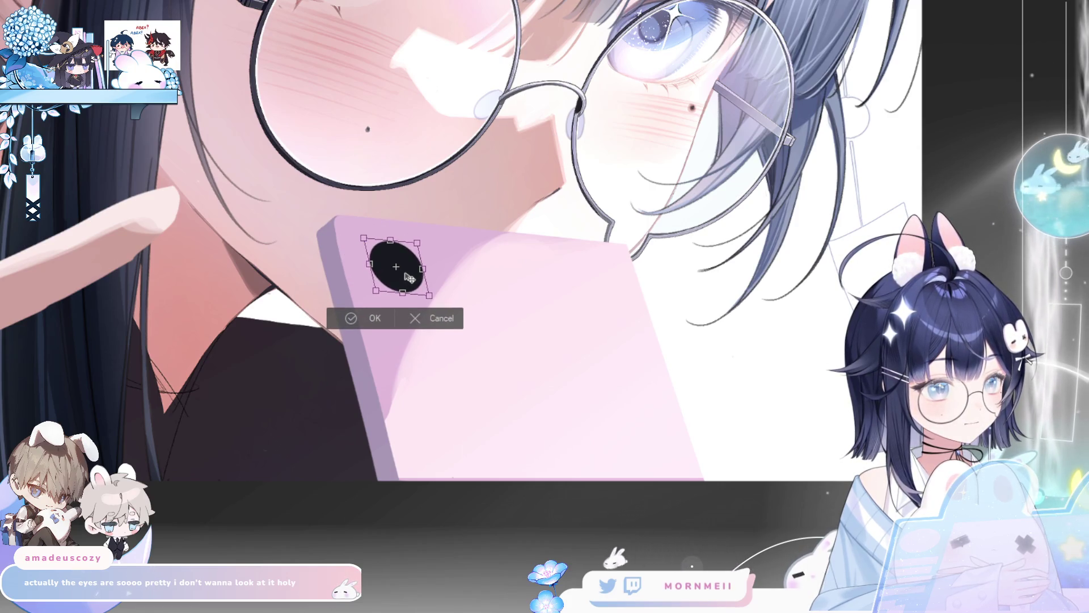
left_click(347, 321)
key("ctrl+0")
key("h")
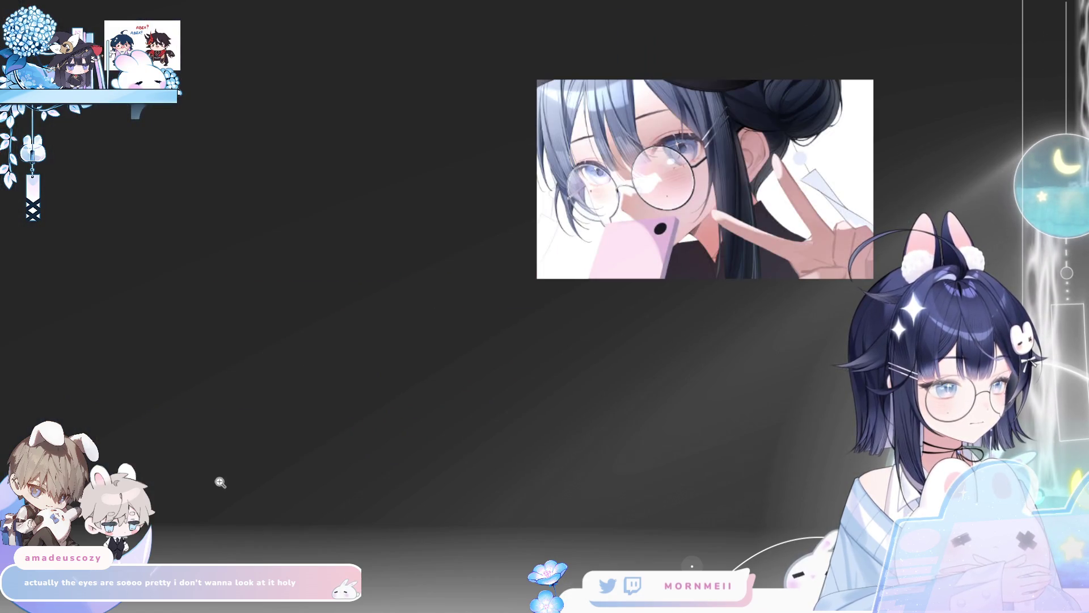
key("h")
left_click(500, 243)
left_click(499, 243)
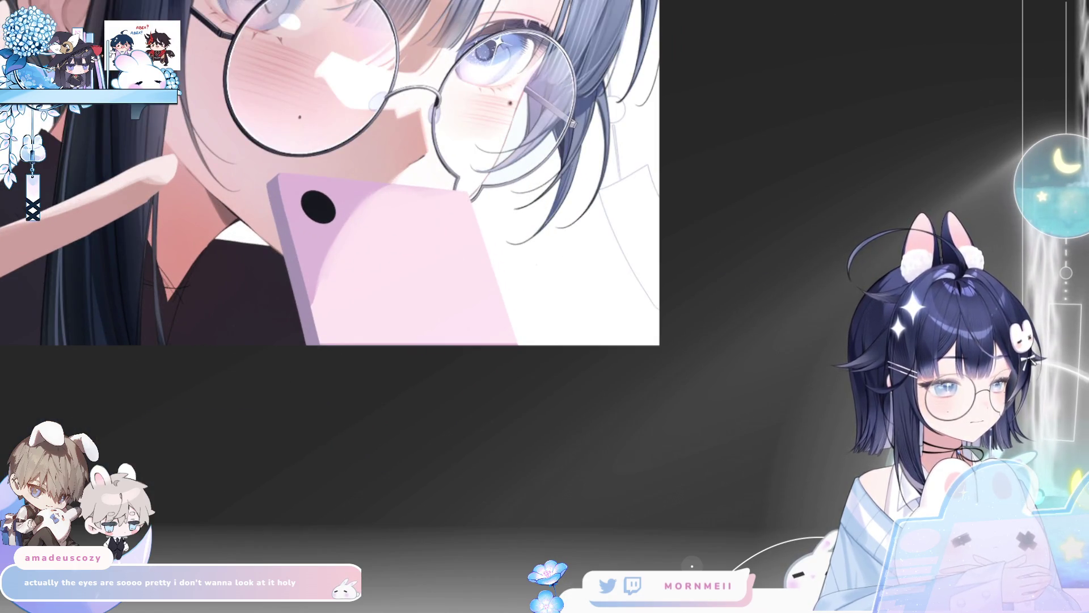
scroll(330, 218, "up", 2)
Step: Narrow the pink phone slightly with Free Transform and nudge it to the right
key("ctrl+t")
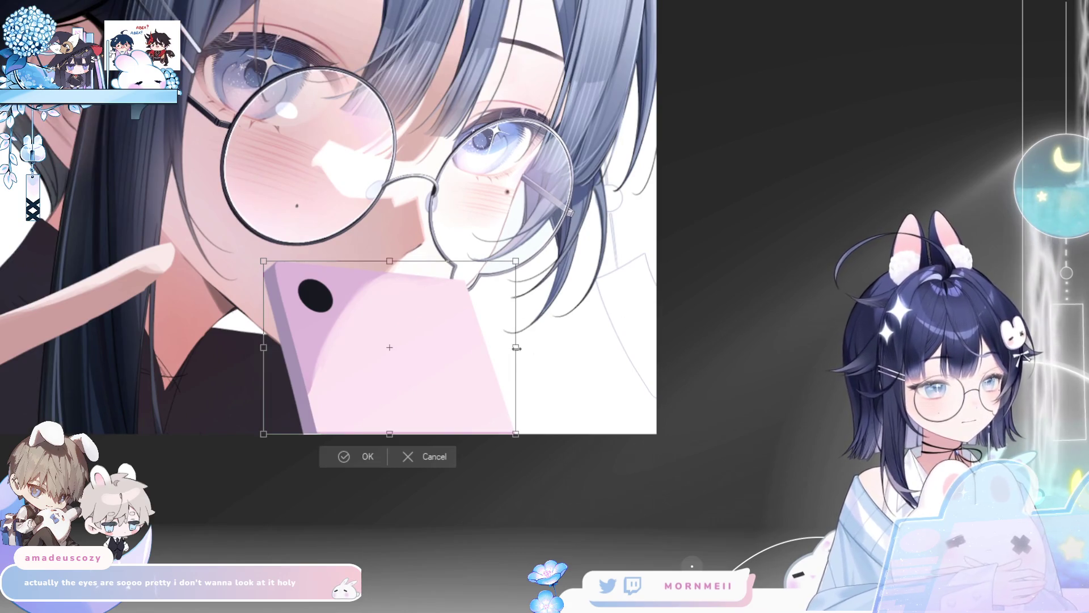
left_click_drag(516, 348, 485, 369)
key("Right")
key("Right")
key("Right")
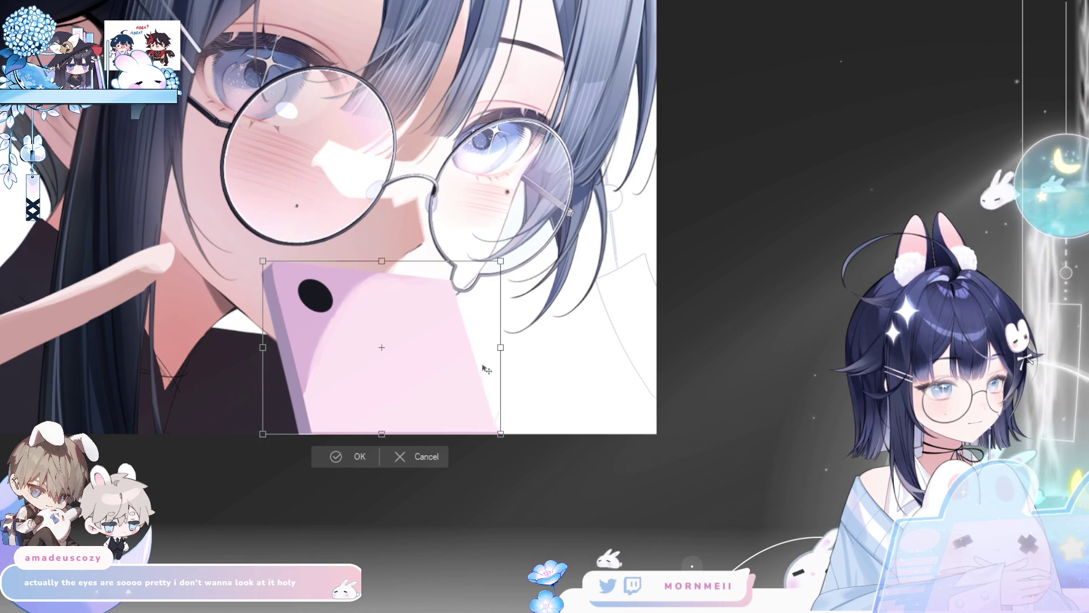
left_click(334, 457)
key("ctrl+0")
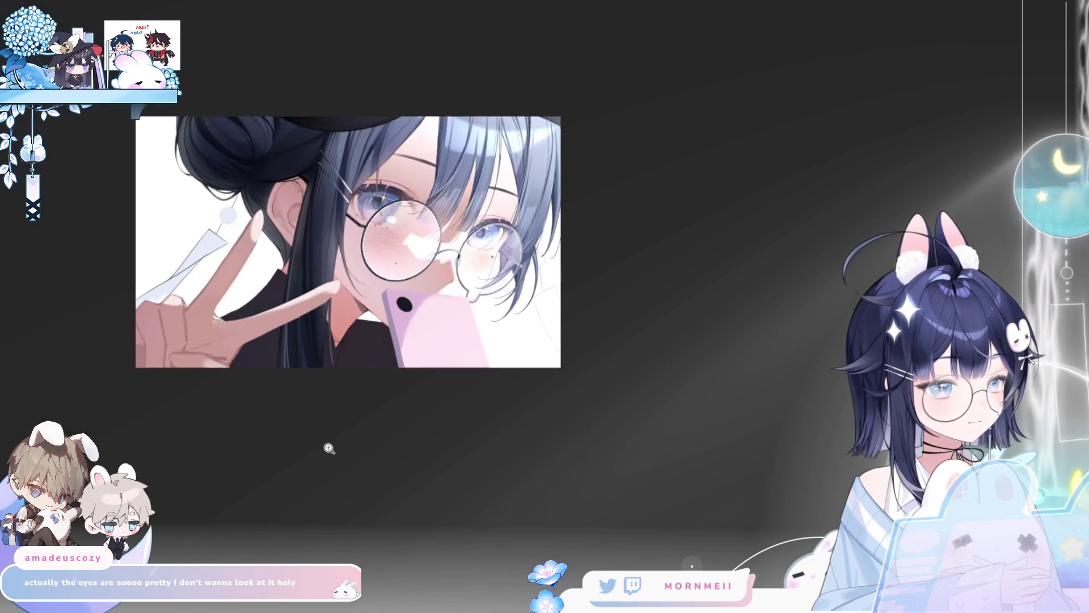
key("h")
key("h")
left_click(421, 282)
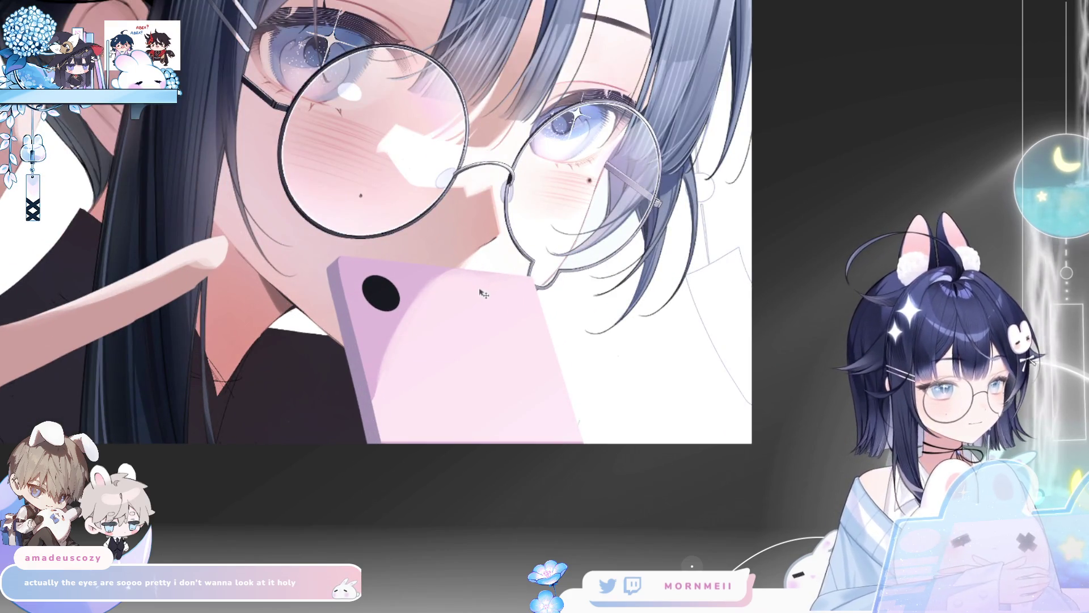
Step: Zoom in on the phone's camera circle, briefly clearing it and undoing that
left_click(400, 297)
key("ctrl+0")
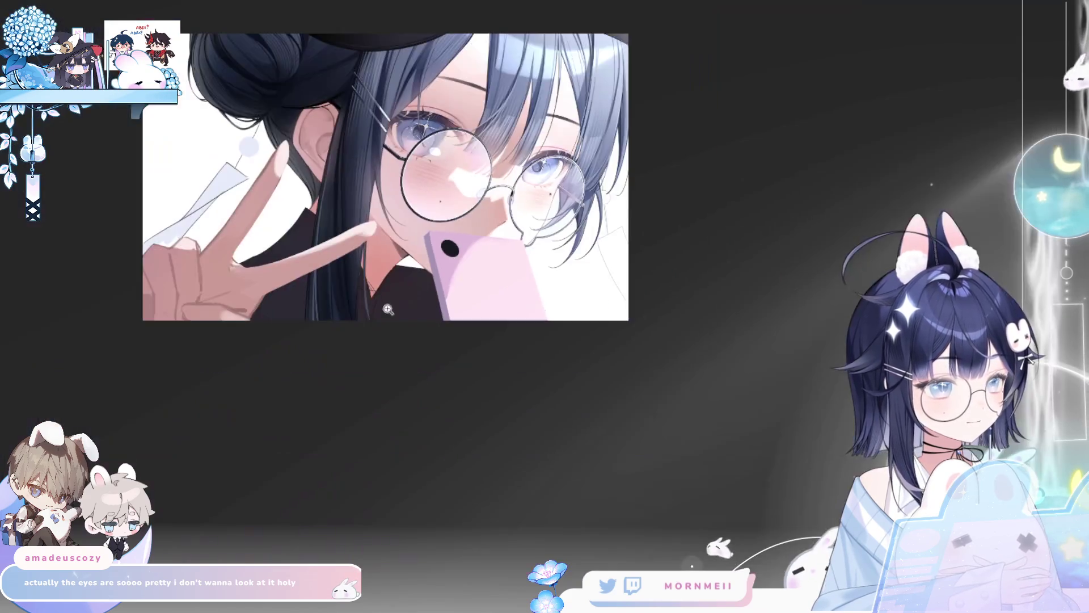
key("h")
key("h")
key("ctrl+plus")
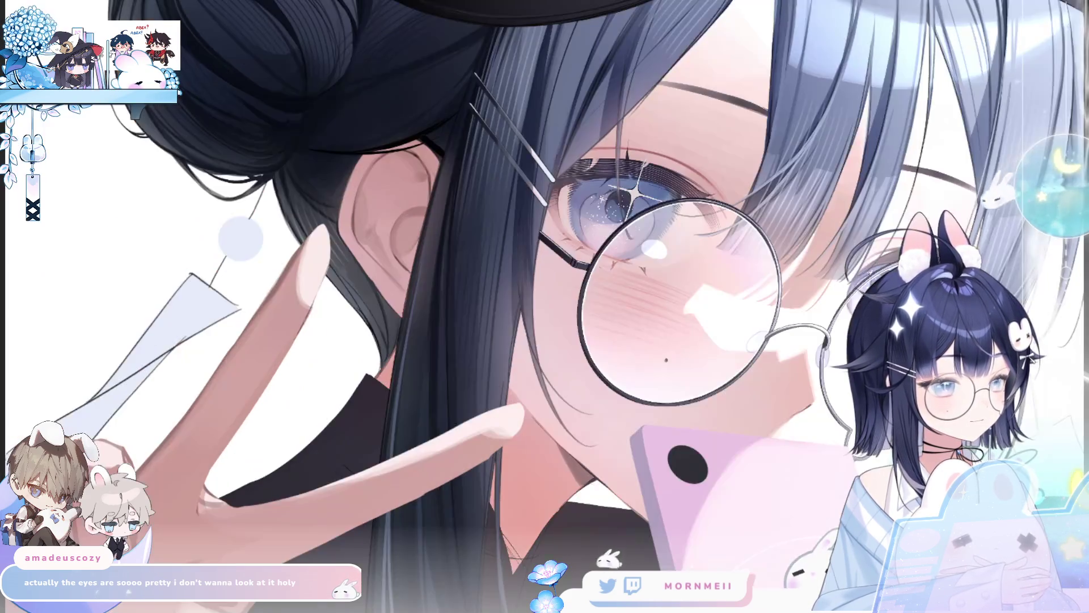
key("h")
key("h")
left_click_drag(711, 472, 439, 420)
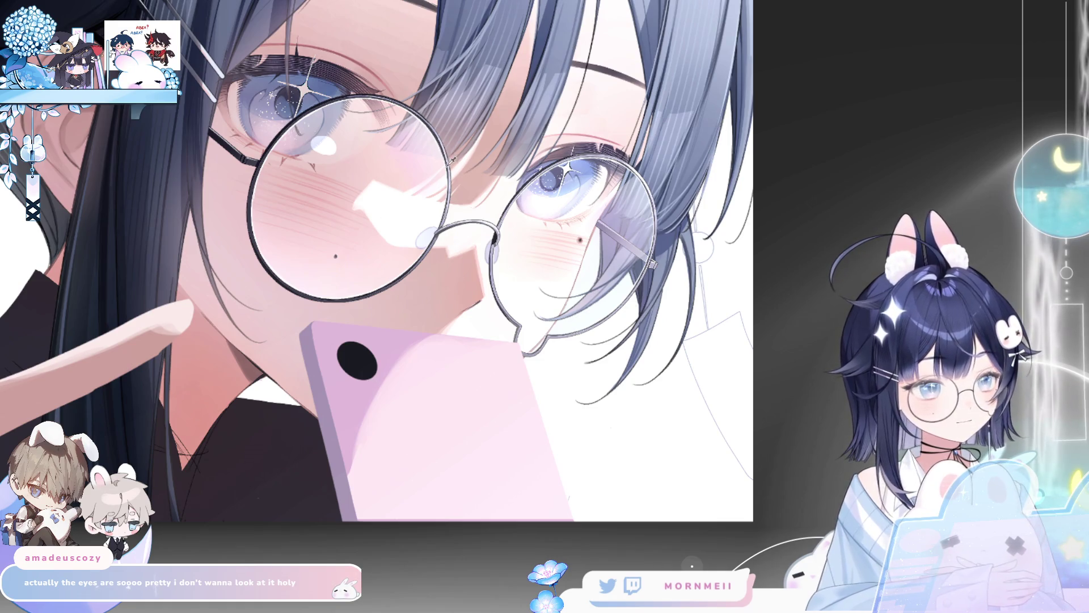
scroll(429, 121, "up", 3)
scroll(444, 136, "down", 5)
scroll(366, 290, "up", 4)
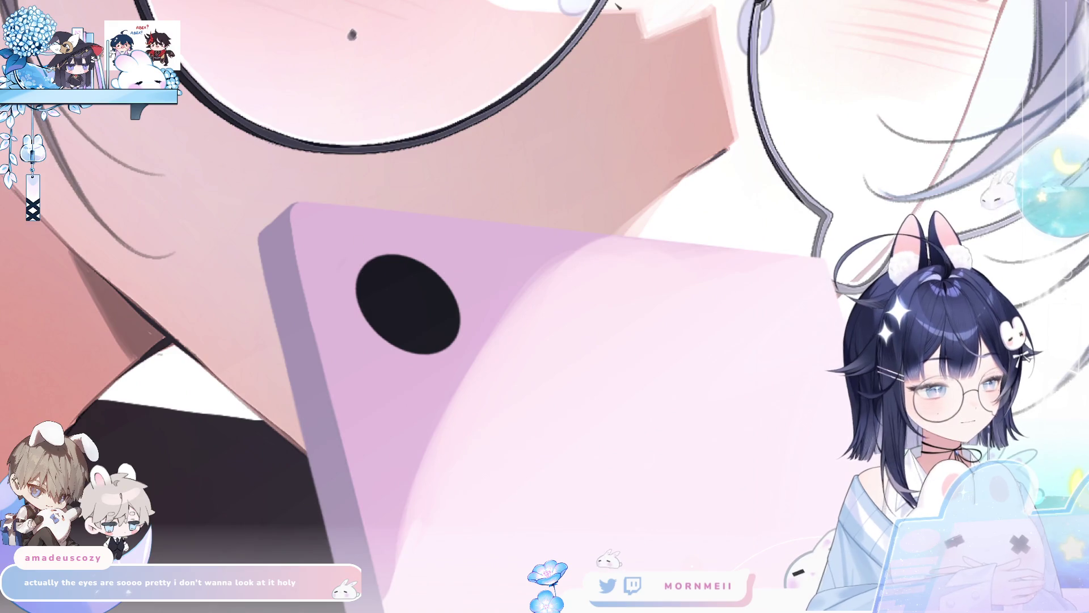
left_click(363, 301)
key("ctrl+z")
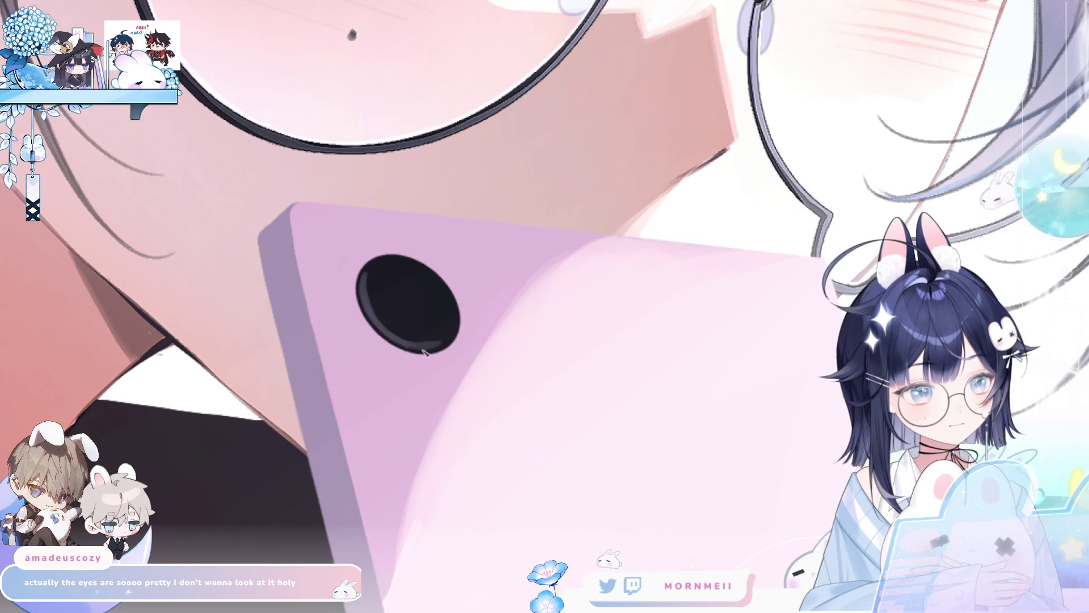
Step: Paint a lighter grey lens interior with darker shading toward the lower right
mouse_move(369, 279)
left_mouse_down()
mouse_move(429, 272)
mouse_move(452, 329)
left_mouse_up()
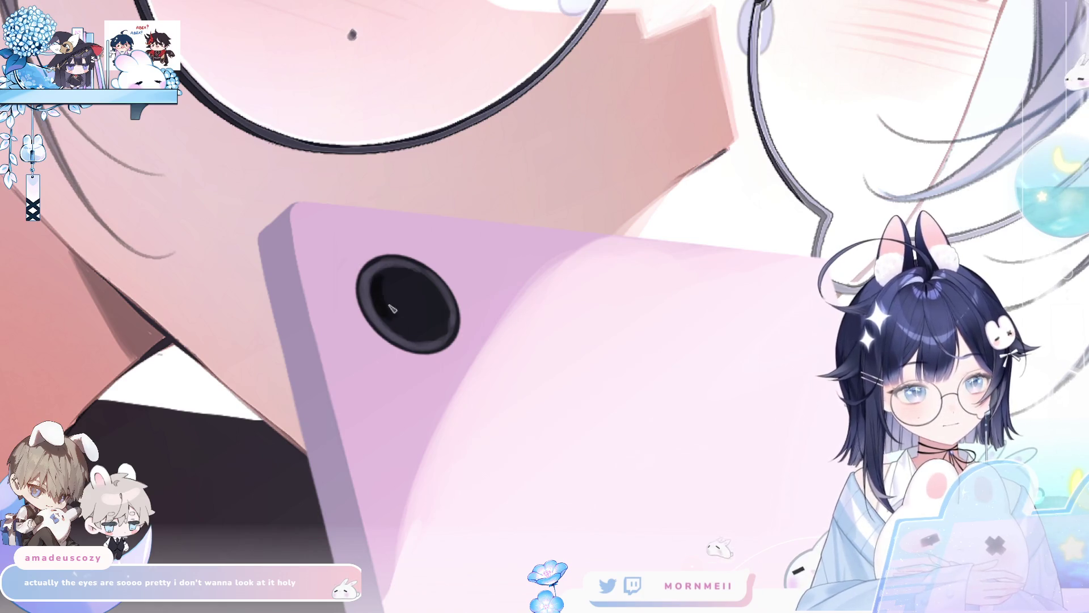
left_click_drag(380, 307, 425, 335)
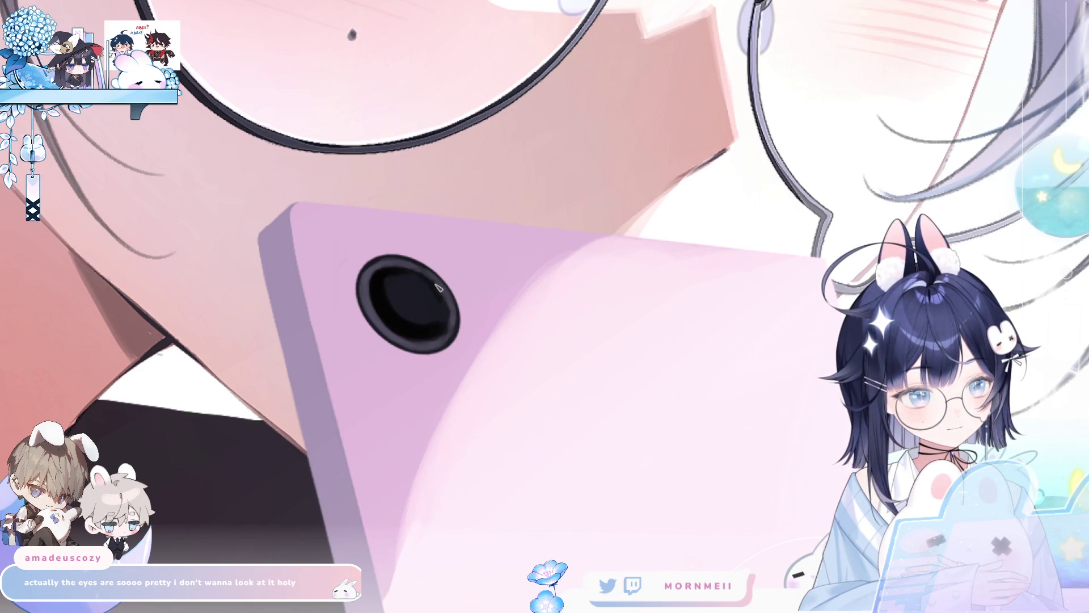
key("ctrl+0")
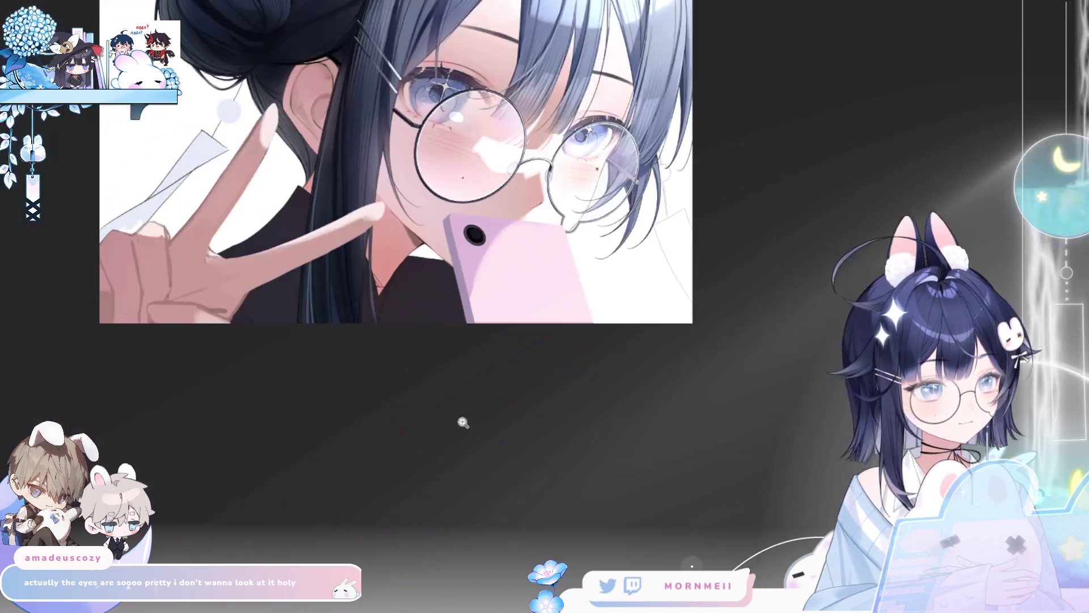
key("h")
key("h")
scroll(530, 201, "up", 3)
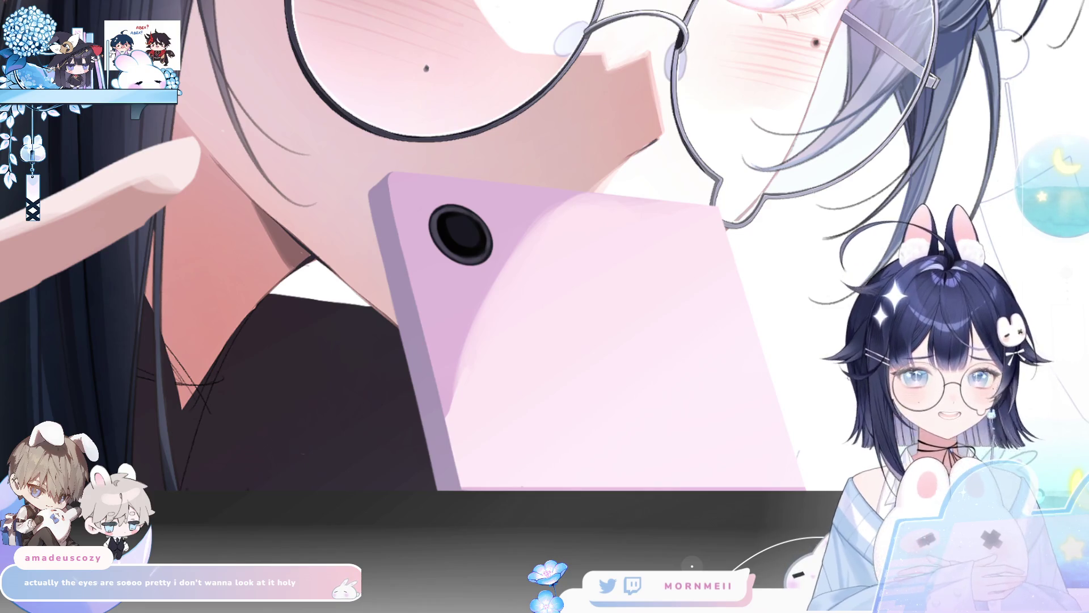
key("ctrl+0")
left_click_drag(574, 257, 490, 314)
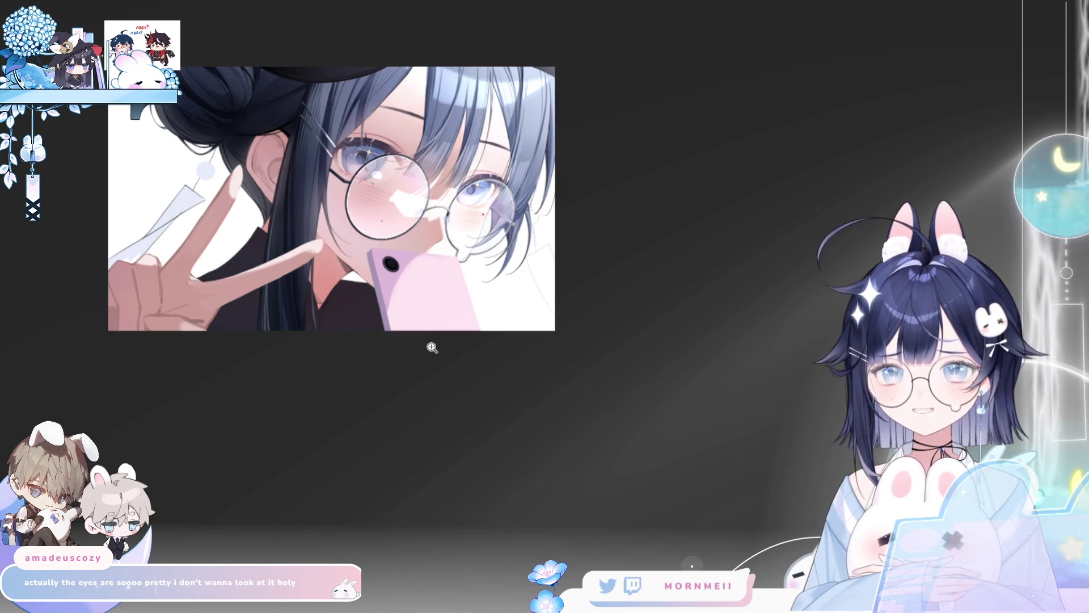
Step: Paint a dark grey pill stroke beside the lens and lasso it for transforming
left_click(401, 213)
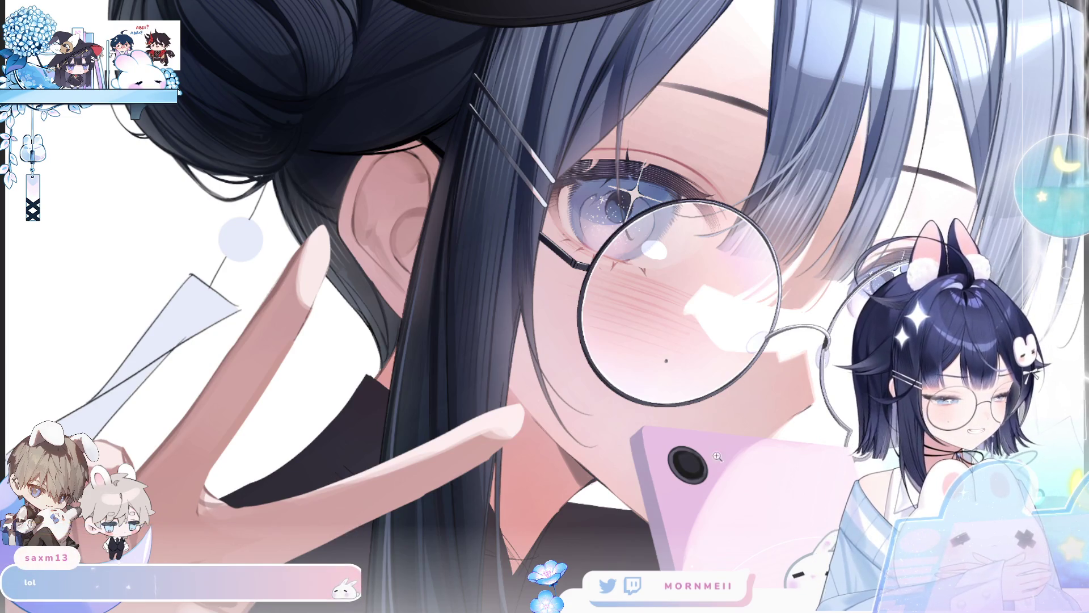
scroll(717, 456, "up", 3)
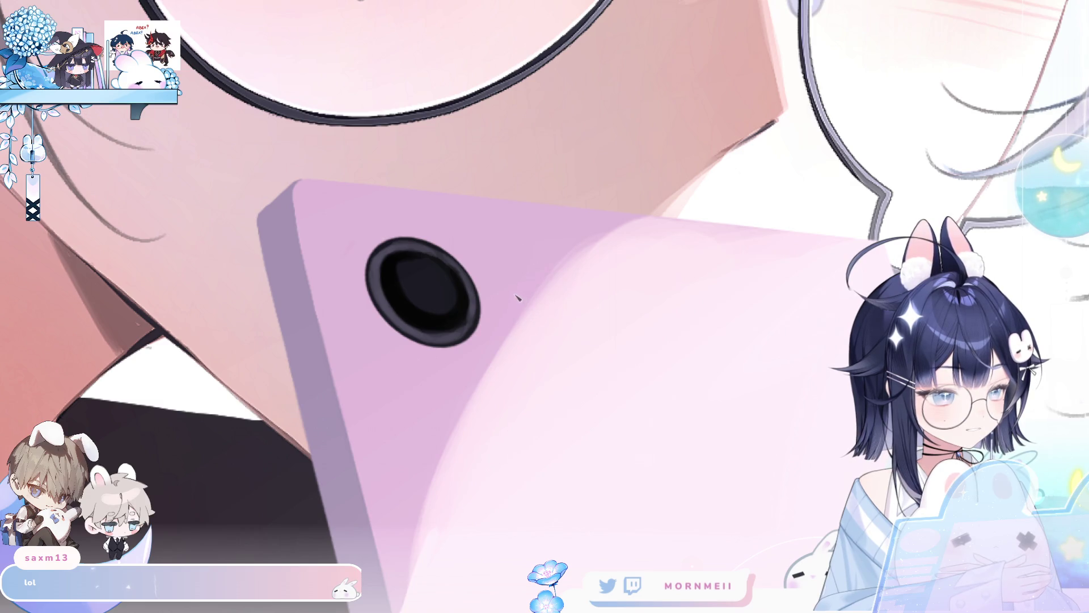
left_click_drag(513, 295, 555, 298)
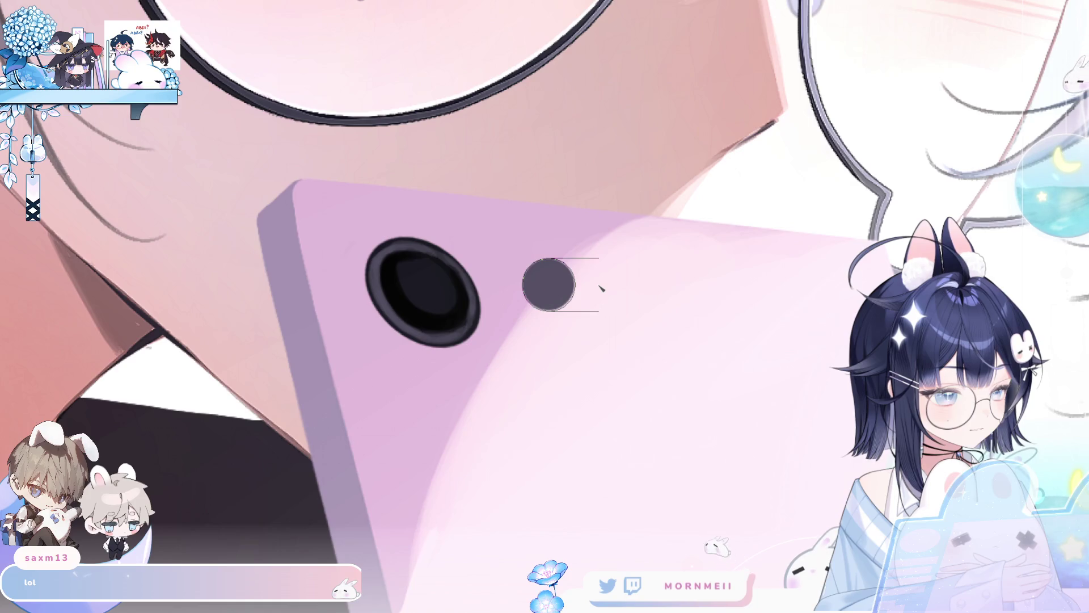
left_click_drag(541, 258, 539, 262)
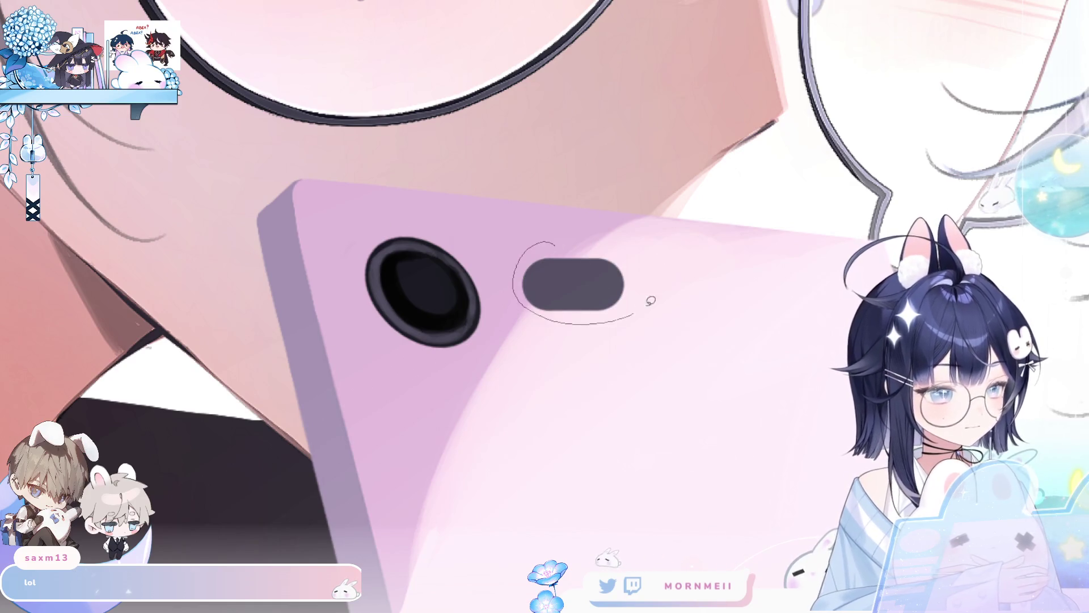
key("ctrl+t")
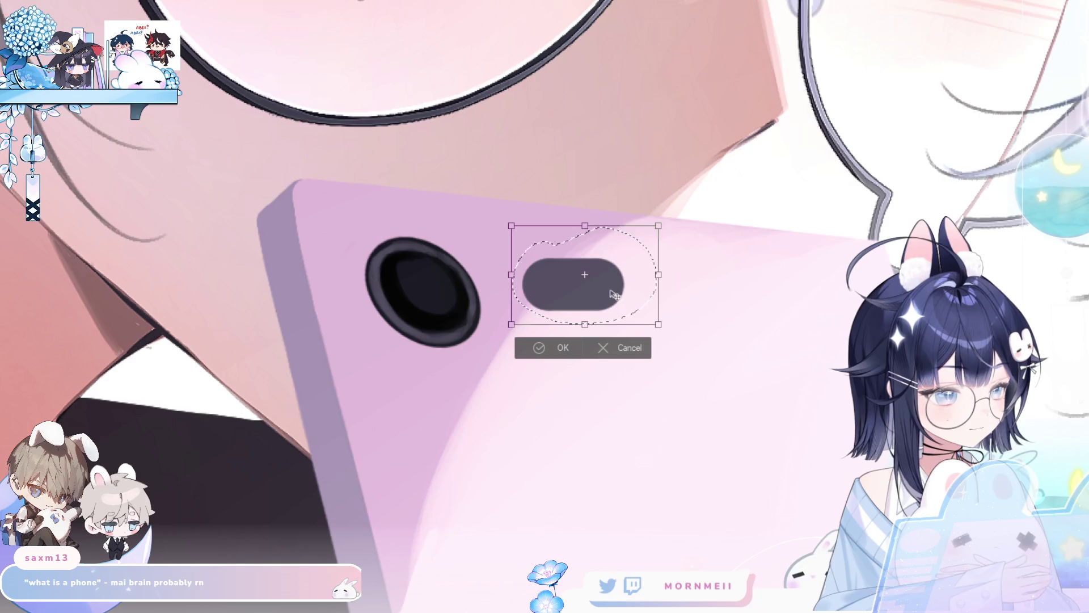
Step: Move the grey oval next to the lens and squash it thinner to match the phone's slant
left_click(539, 348)
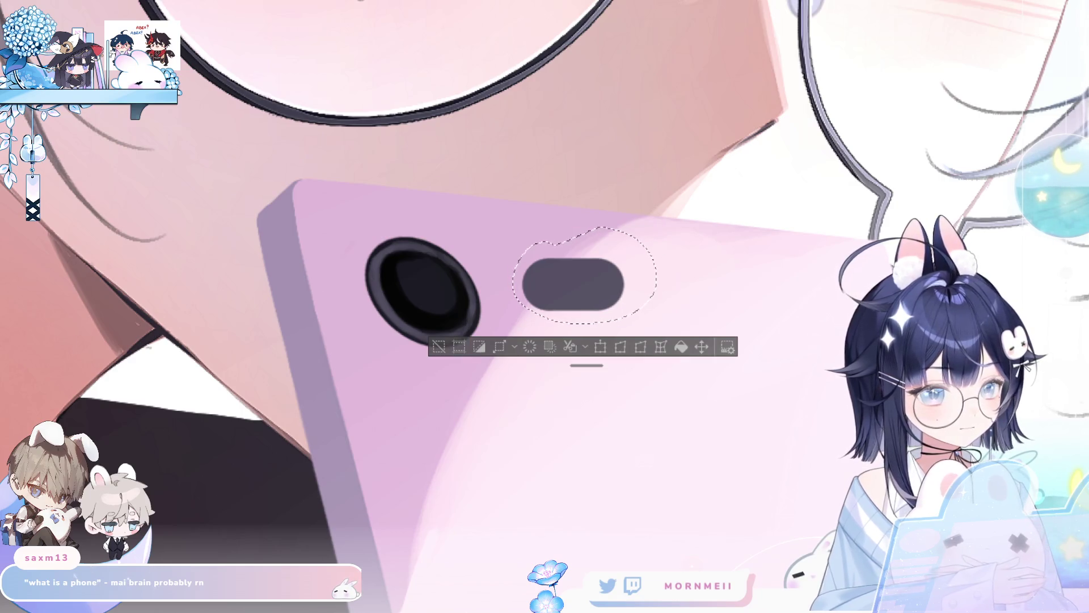
key("ctrl+d")
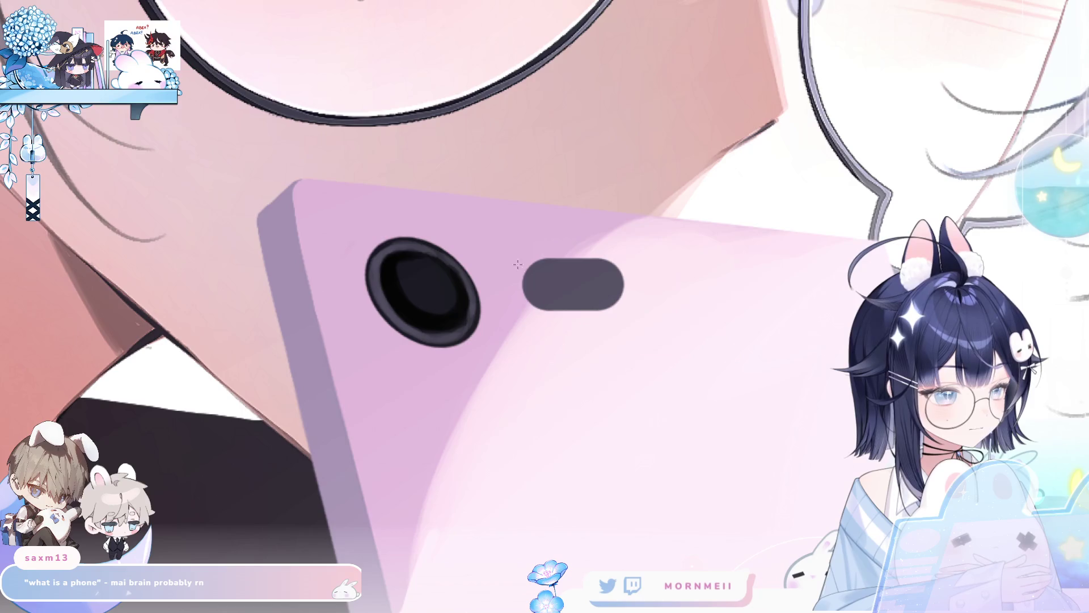
mouse_move(515, 256)
left_mouse_down()
mouse_move(625, 322)
mouse_move(846, 295)
mouse_move(806, 303)
mouse_move(817, 292)
mouse_move(783, 264)
left_mouse_up()
key("ctrl+t")
left_click_drag(862, 271, 576, 305)
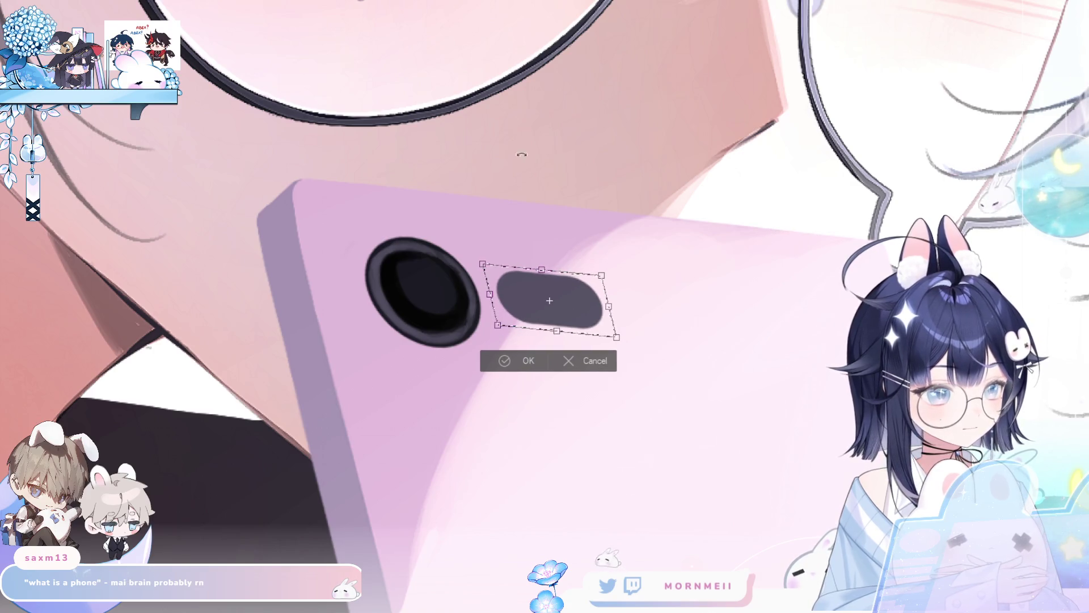
mouse_move(609, 321)
left_mouse_down()
mouse_move(603, 330)
mouse_move(563, 309)
mouse_move(556, 318)
left_mouse_up()
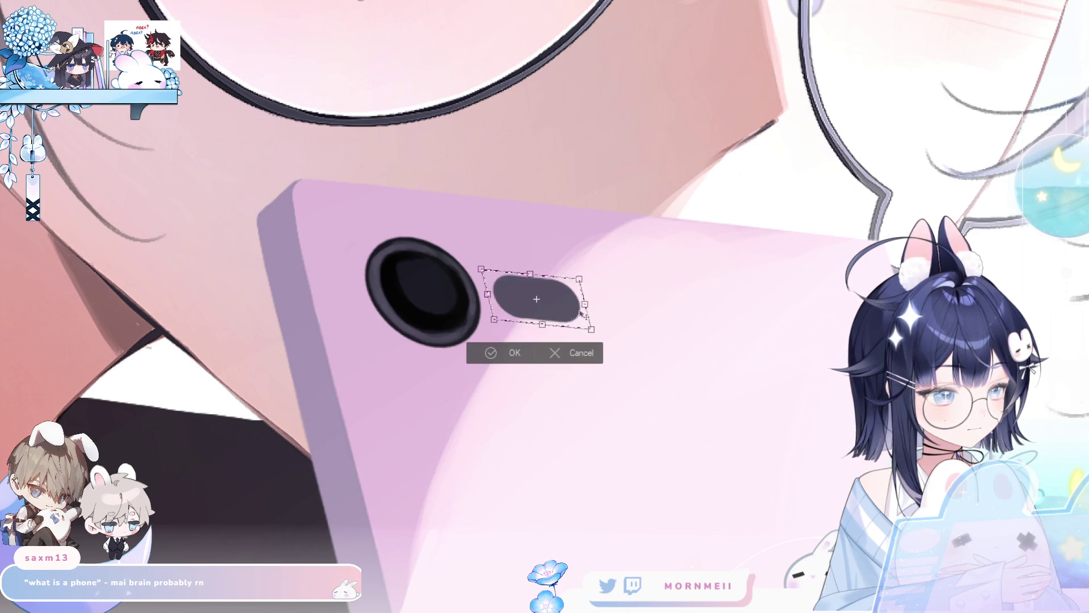
left_click(512, 351)
key("ctrl+d")
key("ctrl+0")
Step: Recolour the flash oval pale lavender-white, checking it in mirrored and zoomed views
key("h")
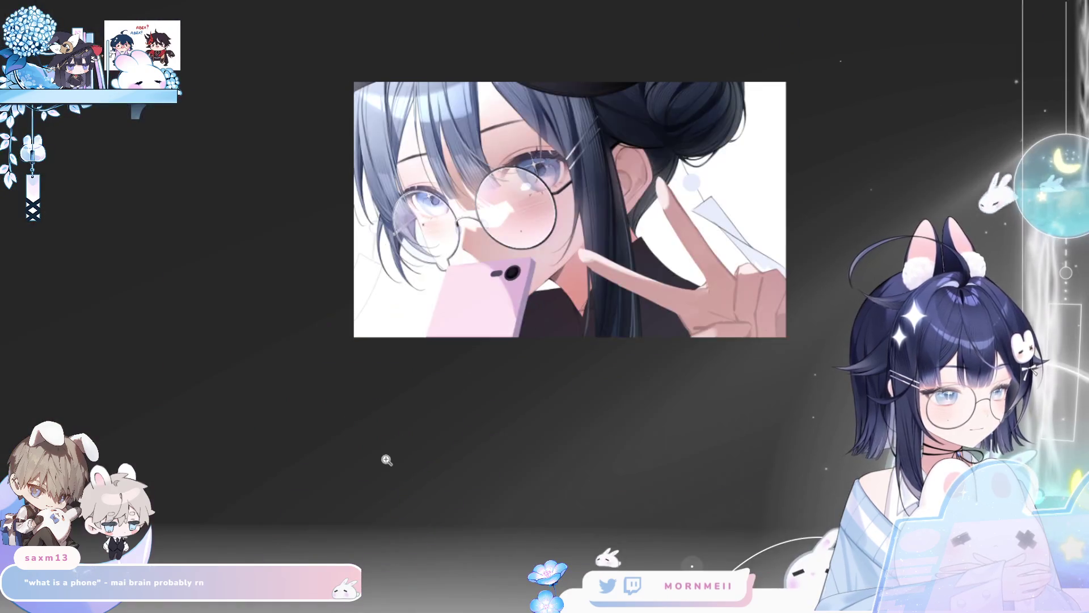
key("h")
left_click(663, 332)
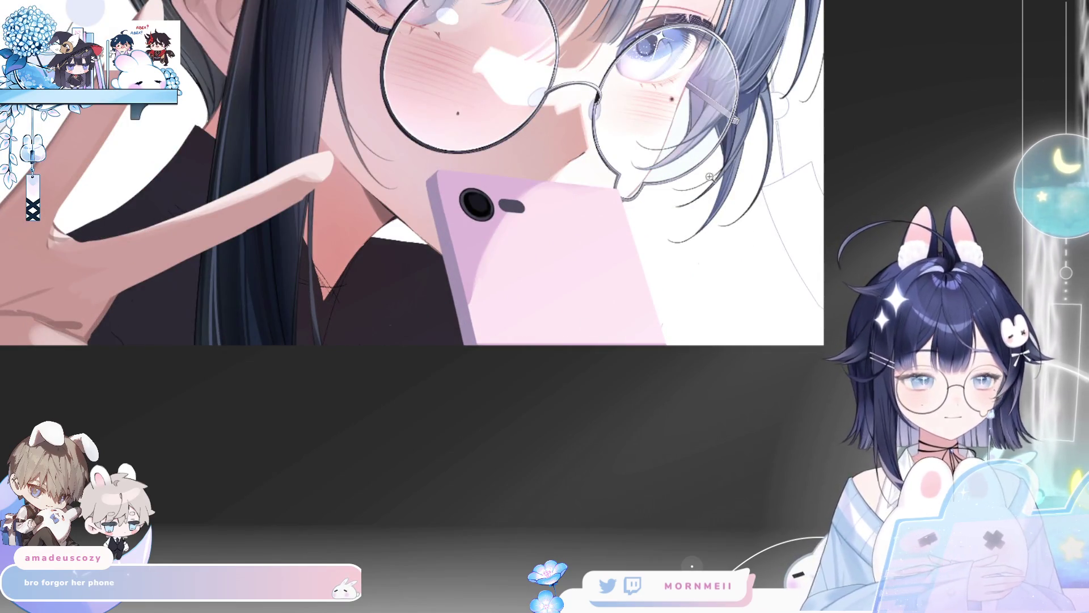
key("ctrl+plus")
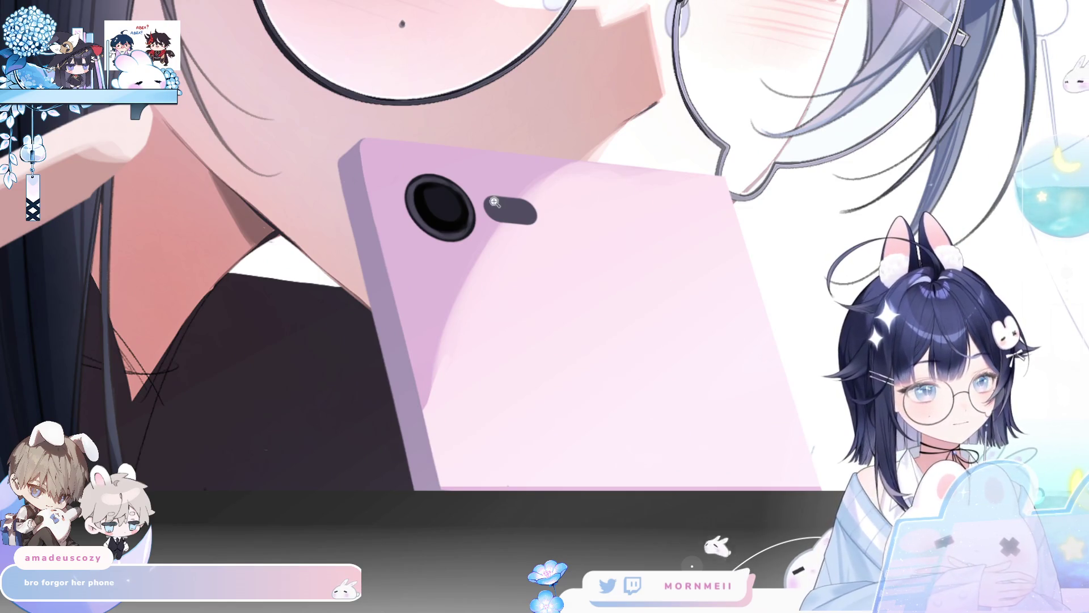
key("h")
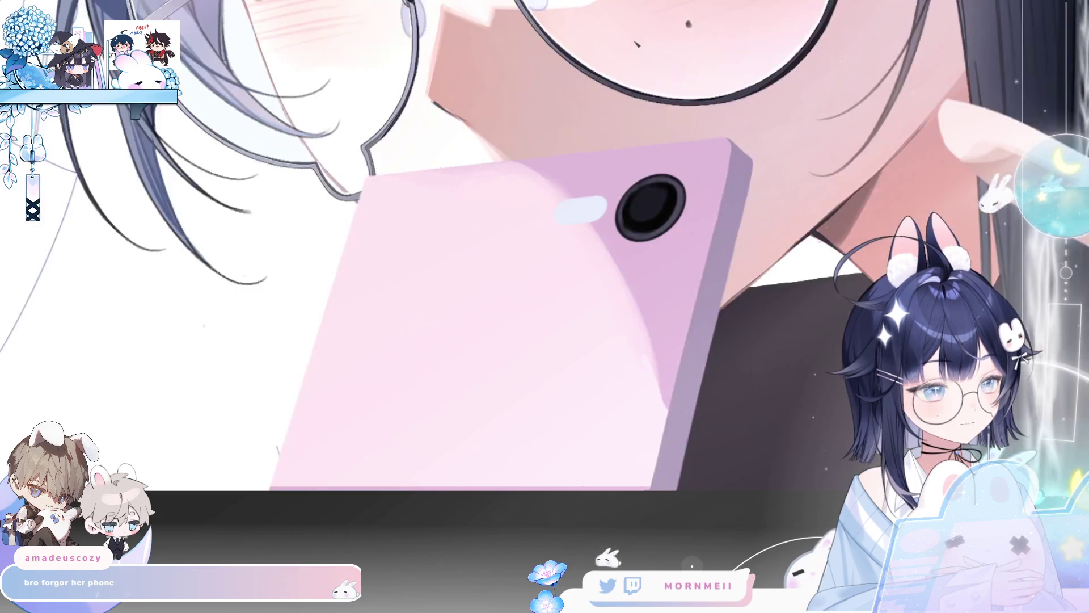
key("h")
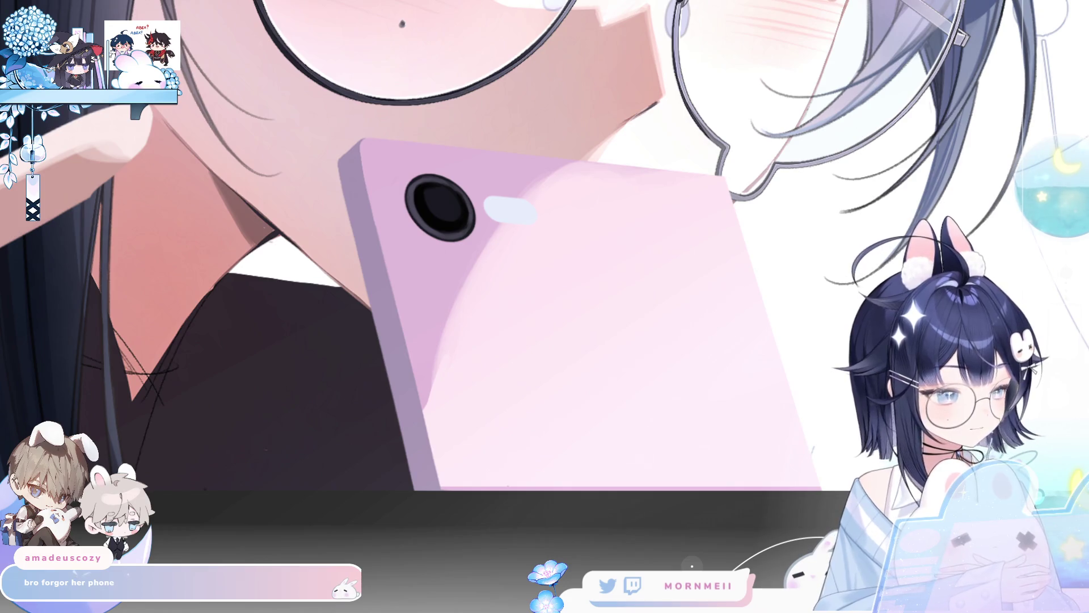
left_click(403, 153)
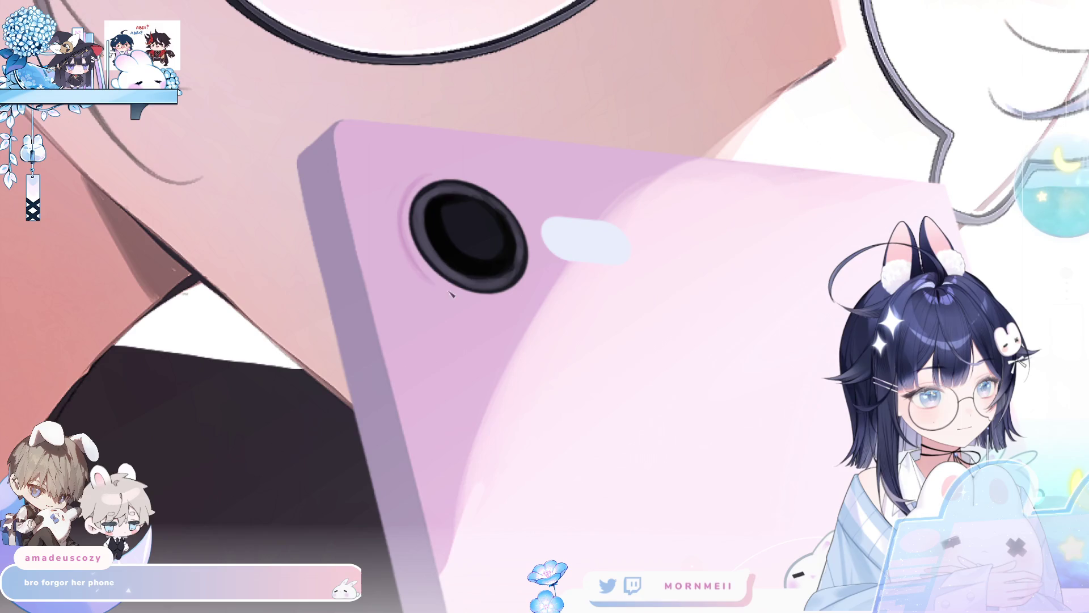
key("m")
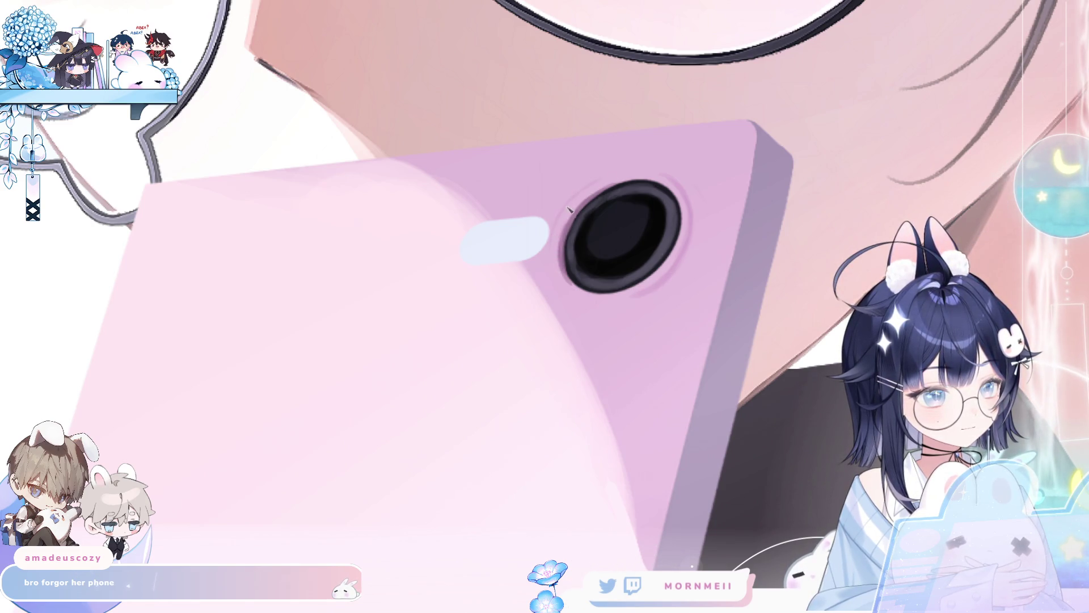
key("h")
key("h")
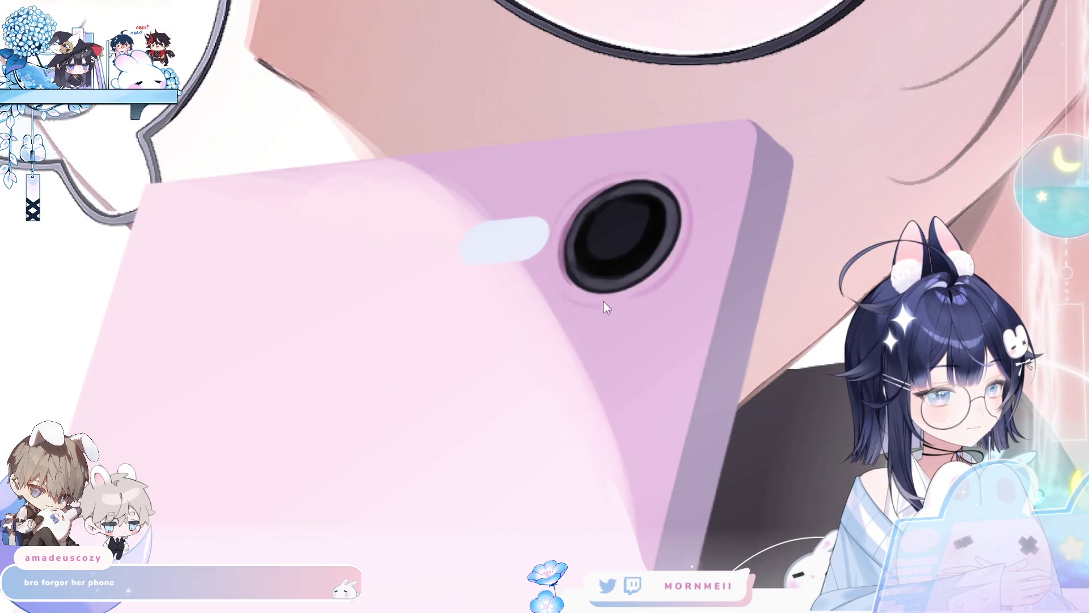
key("h")
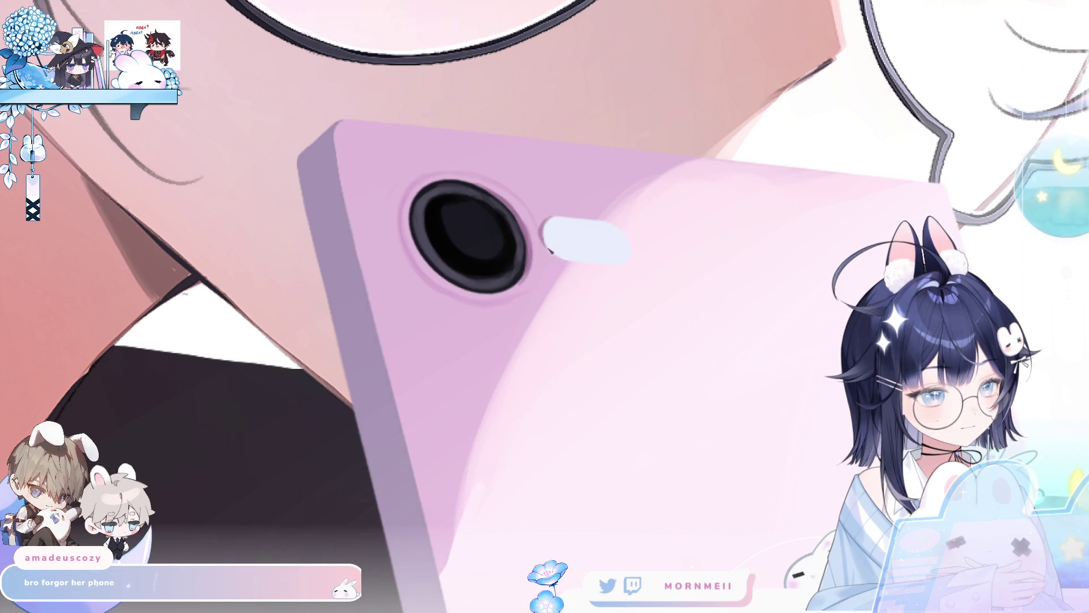
key("h")
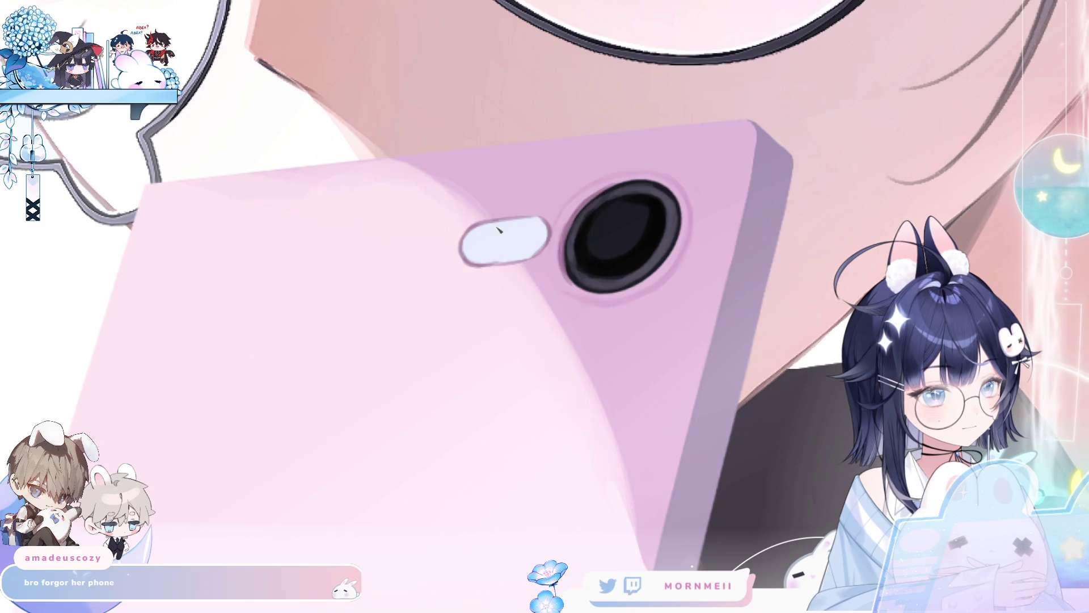
key("ctrl+0")
Step: Zoom in close on the camera and flash with the canvas mirrored
key("h")
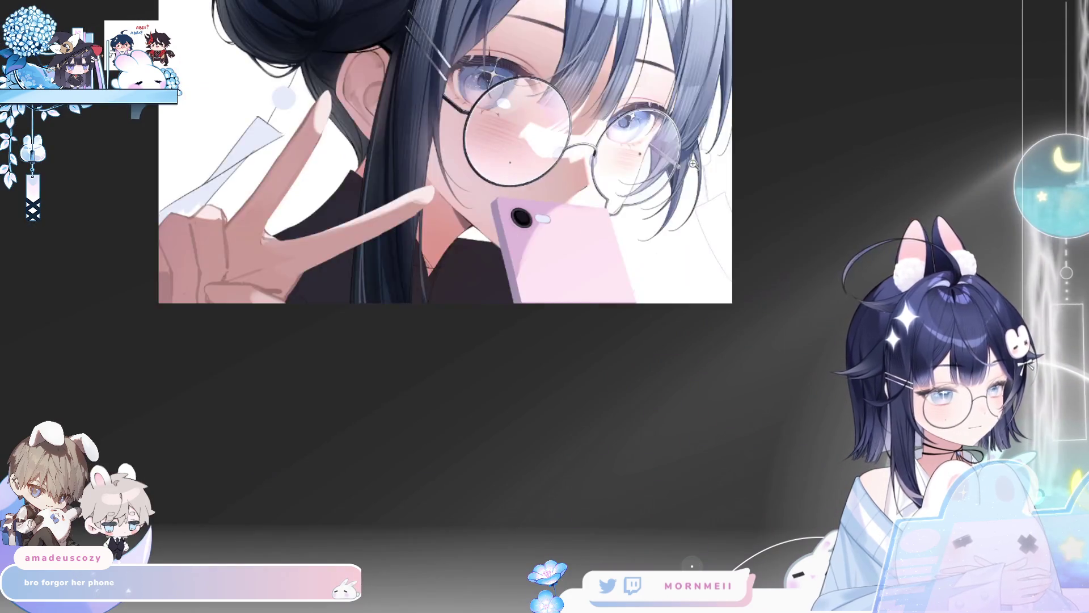
key("h")
left_click(526, 195)
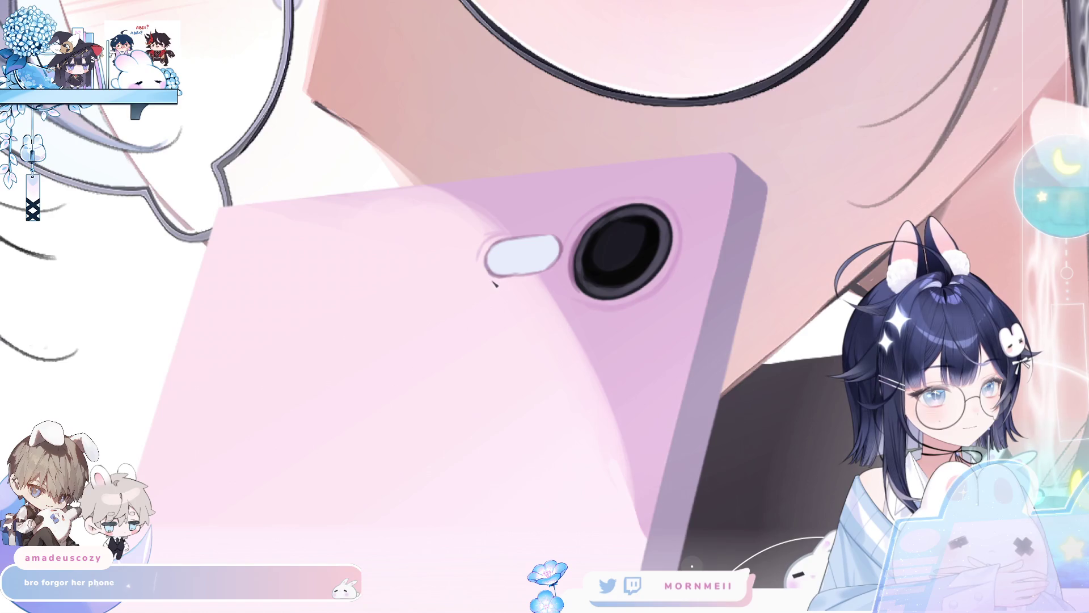
key("h")
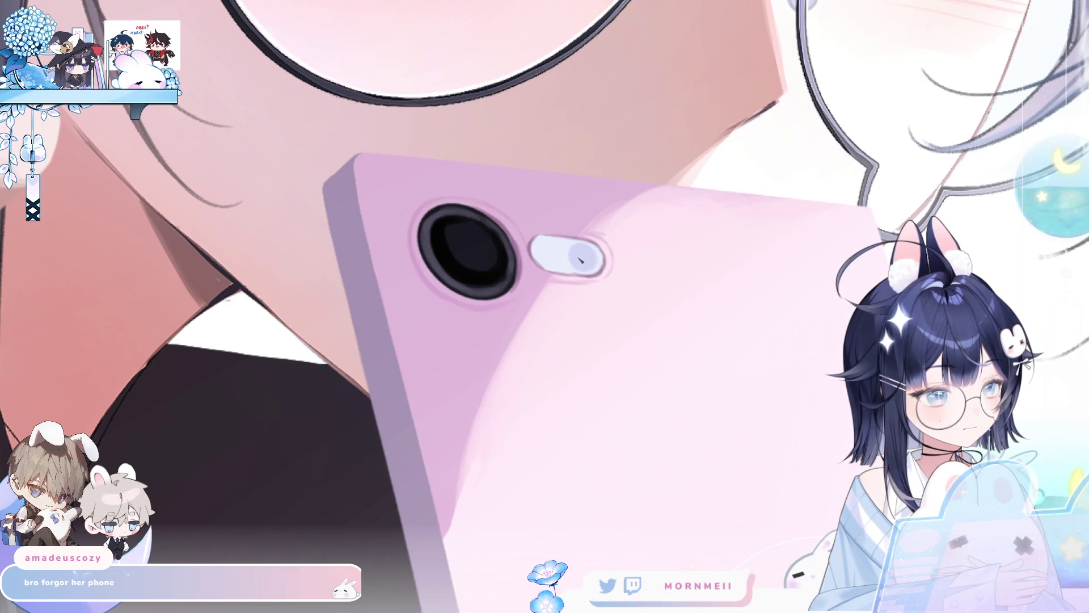
left_click(622, 232)
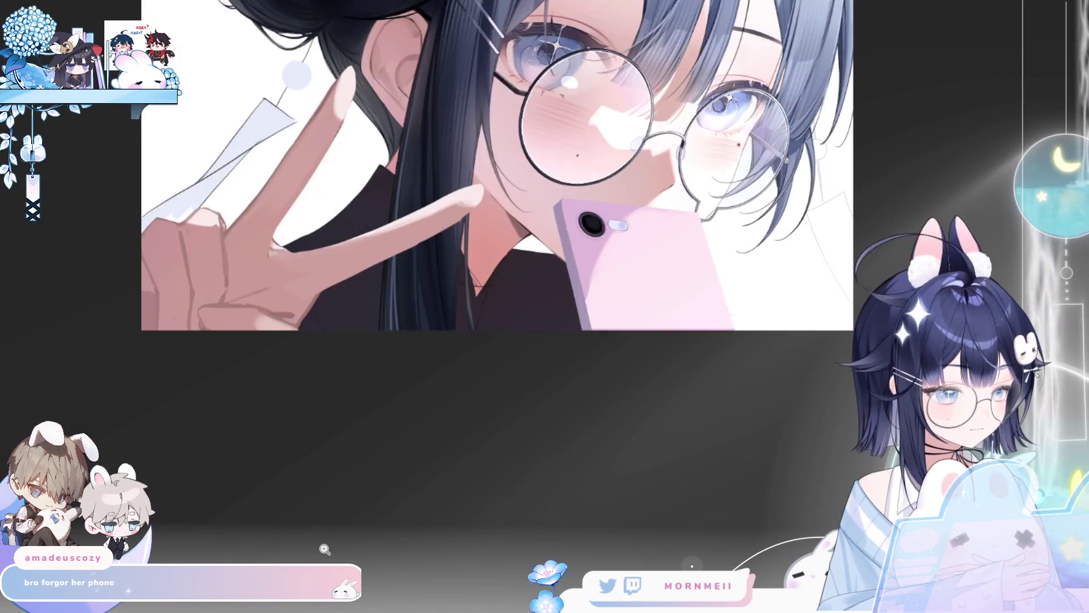
left_click(622, 213)
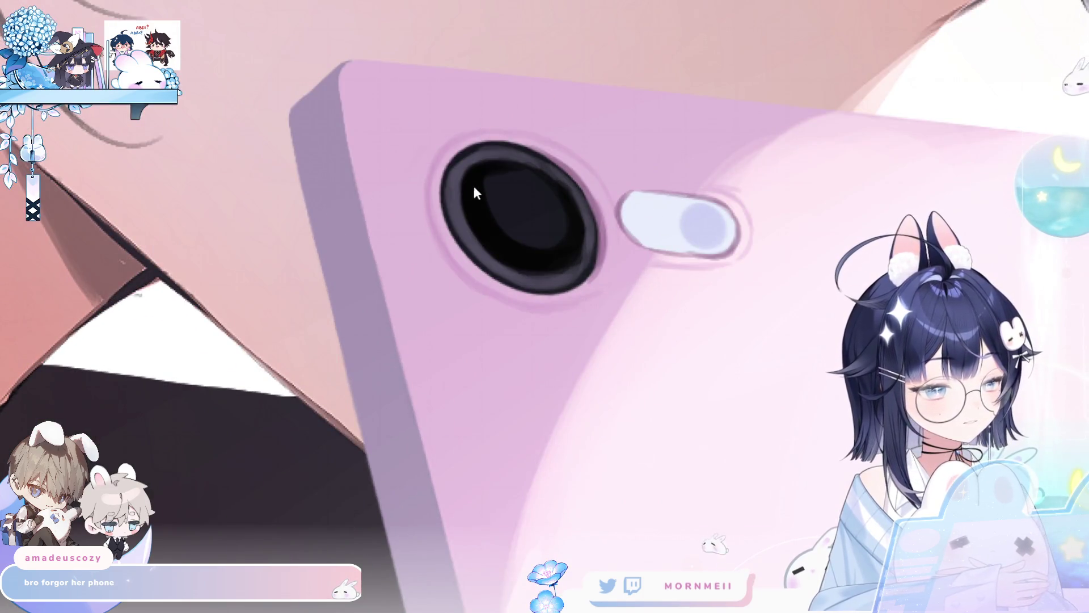
key("h")
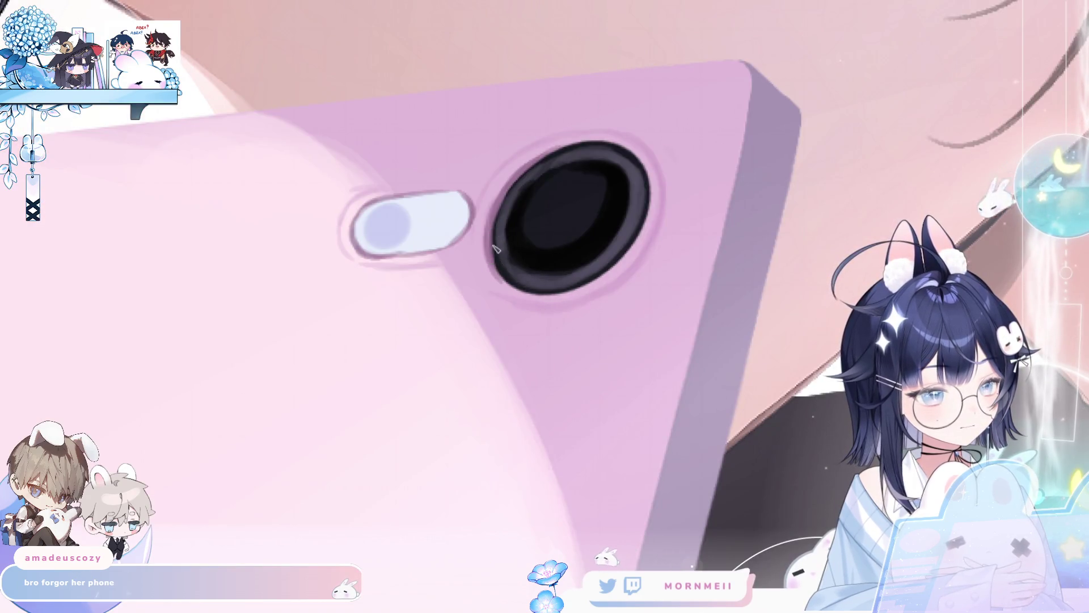
Step: Paint light highlights along the lens's left rim and dab a small white glint on it
mouse_move(499, 275)
left_mouse_down()
mouse_move(494, 224)
mouse_move(513, 182)
mouse_move(542, 159)
mouse_move(554, 164)
left_mouse_up()
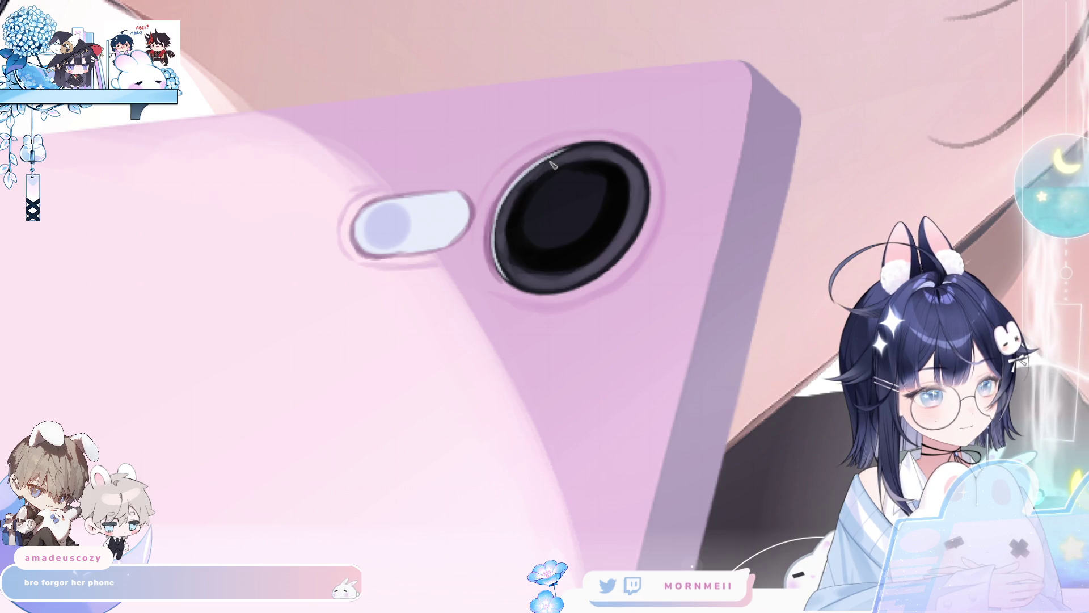
mouse_move(499, 224)
left_mouse_down()
mouse_move(509, 286)
mouse_move(501, 213)
left_mouse_up()
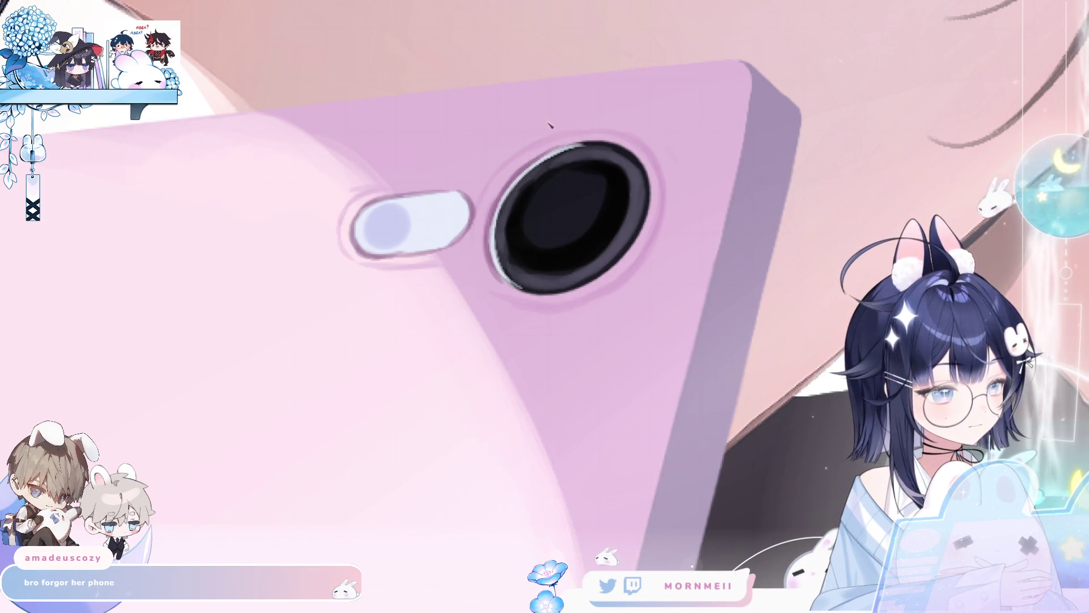
key("m")
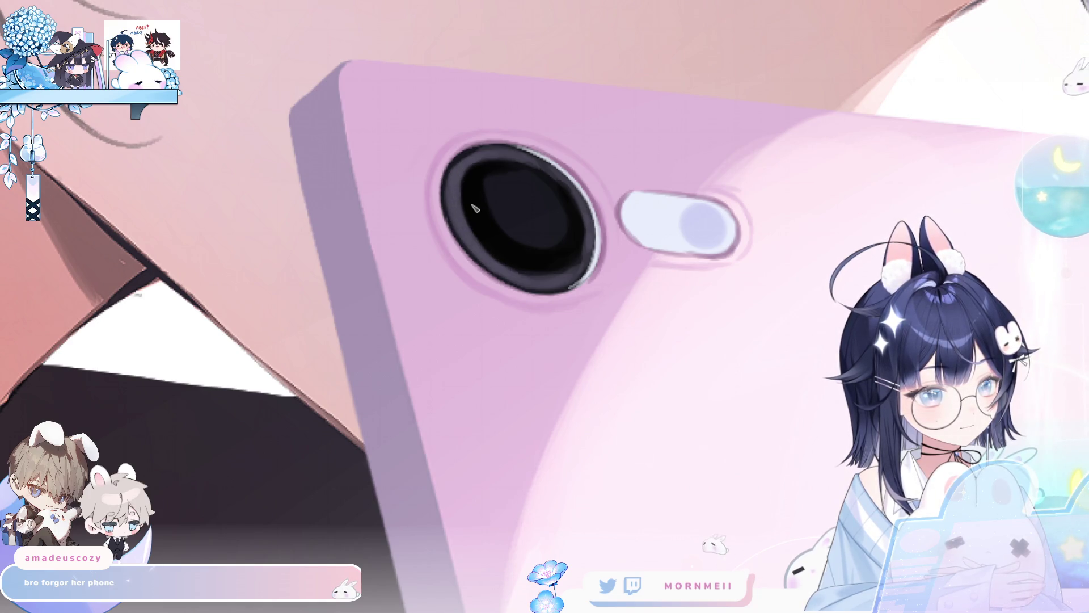
left_click(530, 180)
key("h")
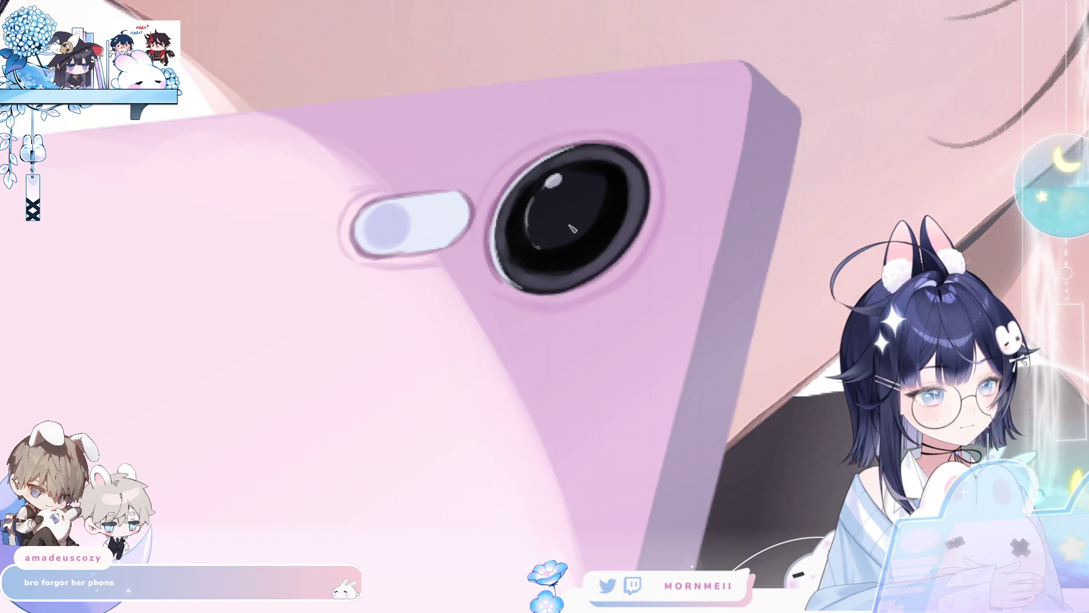
key("h")
key("ctrl+minus")
key("ctrl+minus")
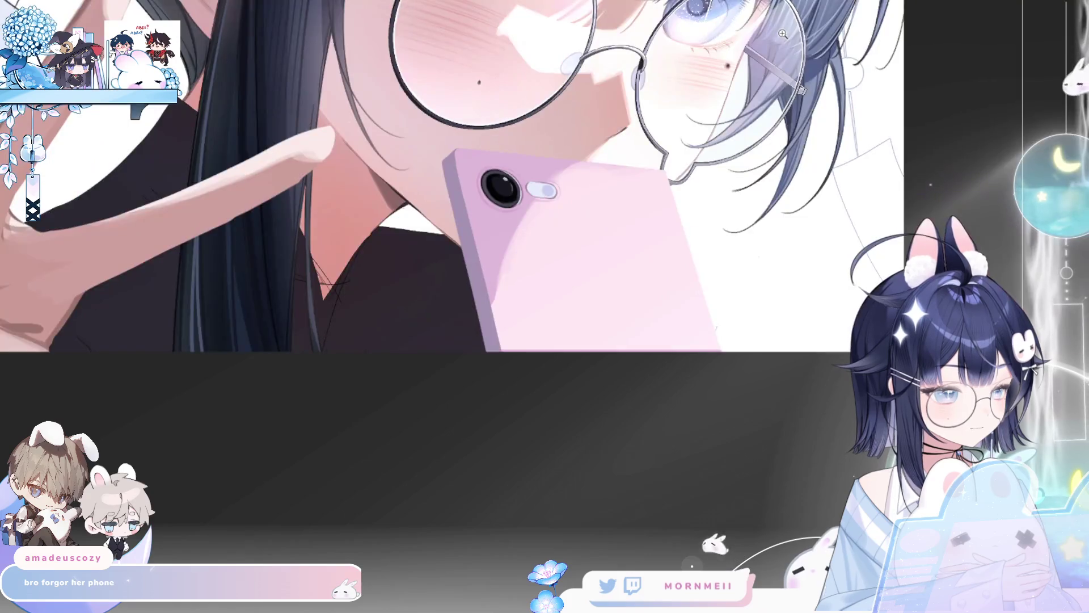
key("h")
scroll(584, 190, "up", 2)
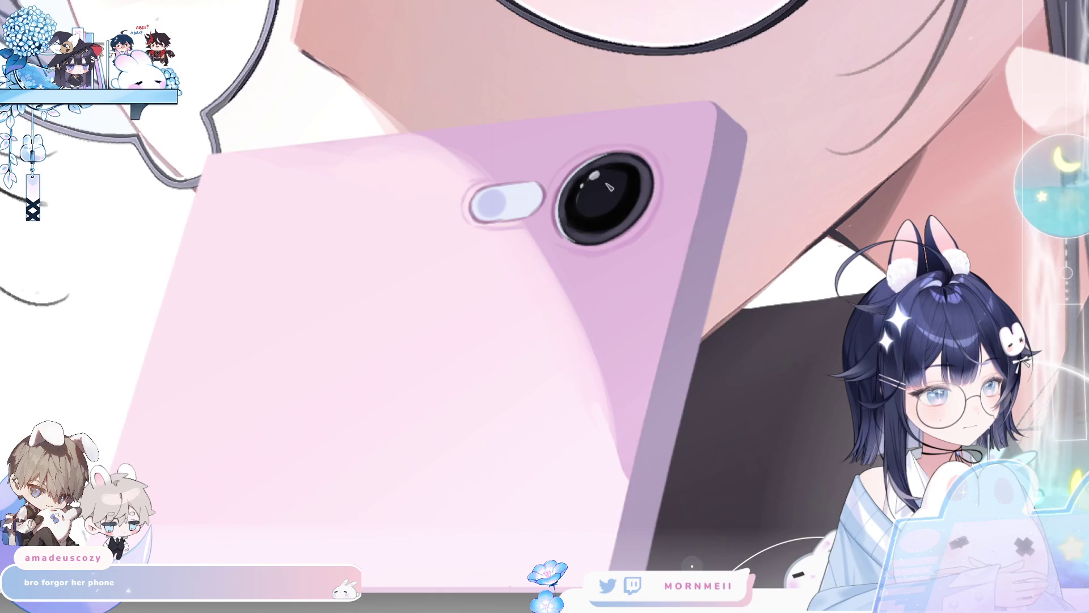
key("h")
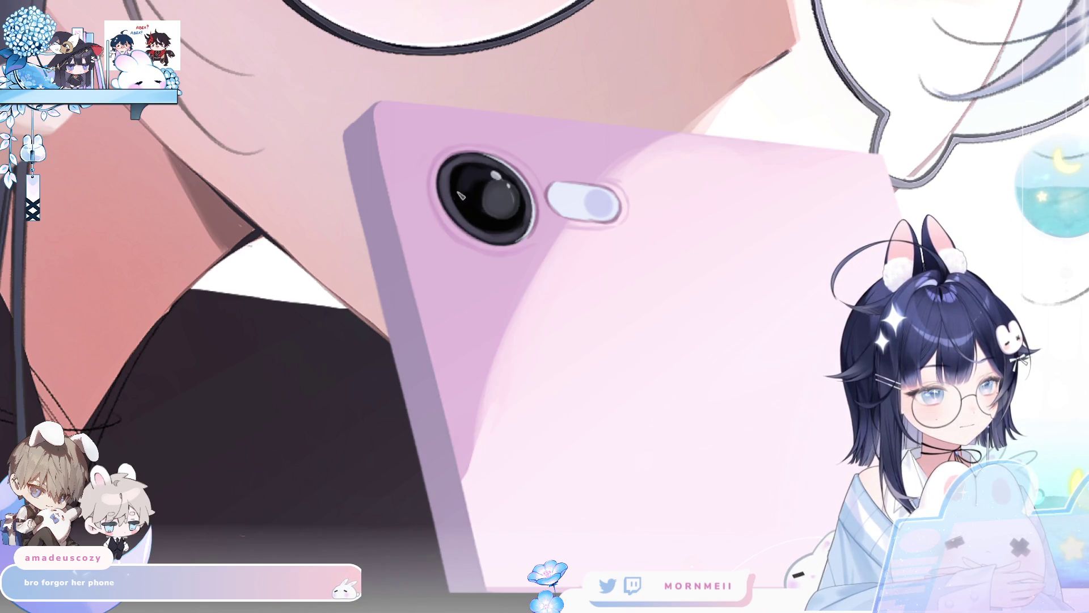
key("ctrl+0")
key("h")
key("h")
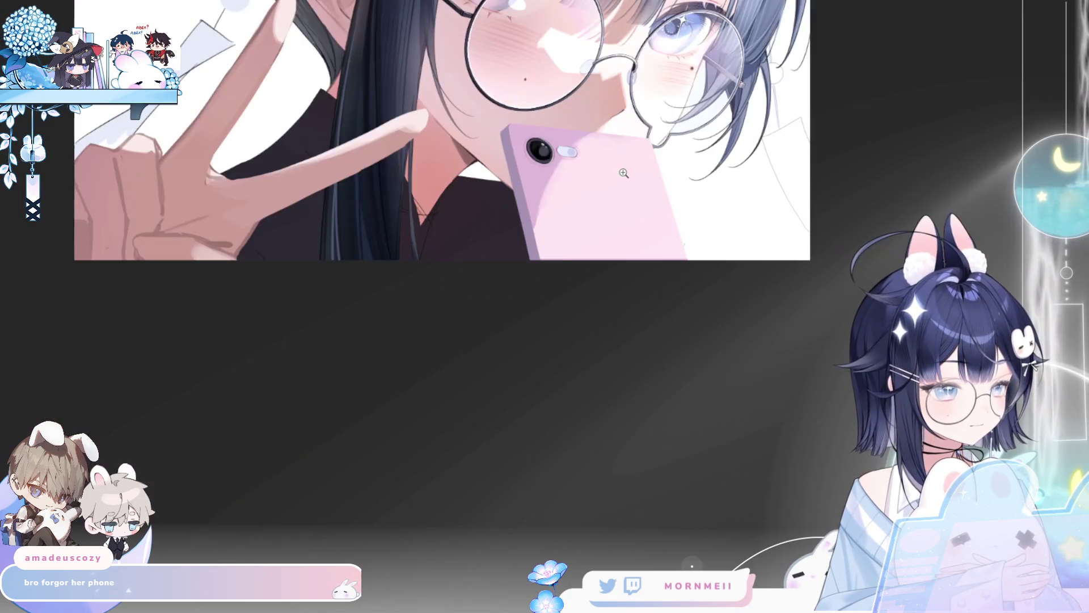
key("h")
scroll(599, 116, "down", 2)
key("h")
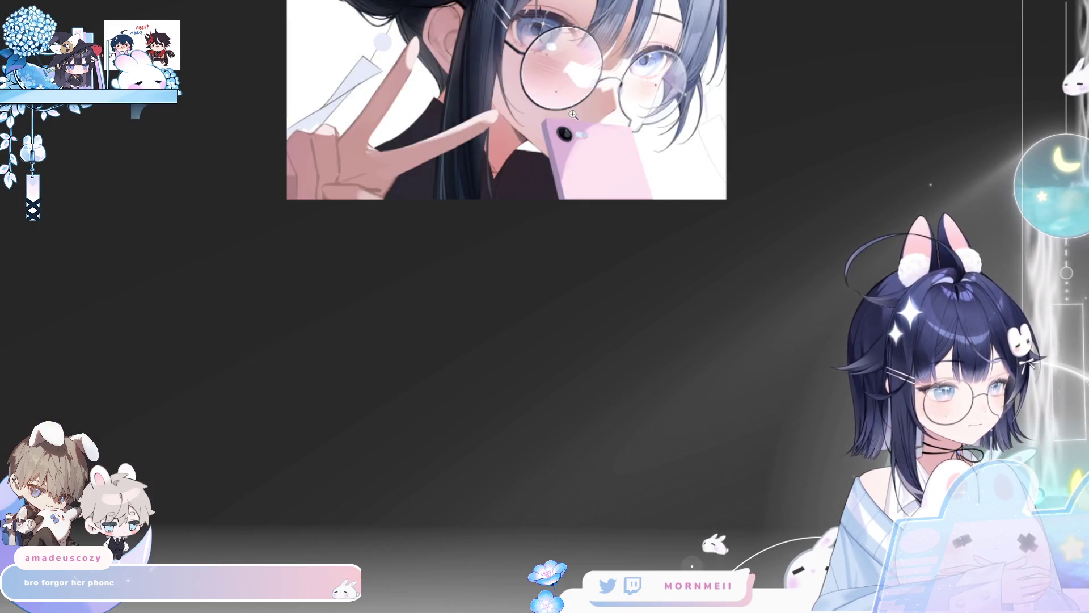
scroll(696, 121, "up", 5)
left_click_drag(864, 292, 733, 397)
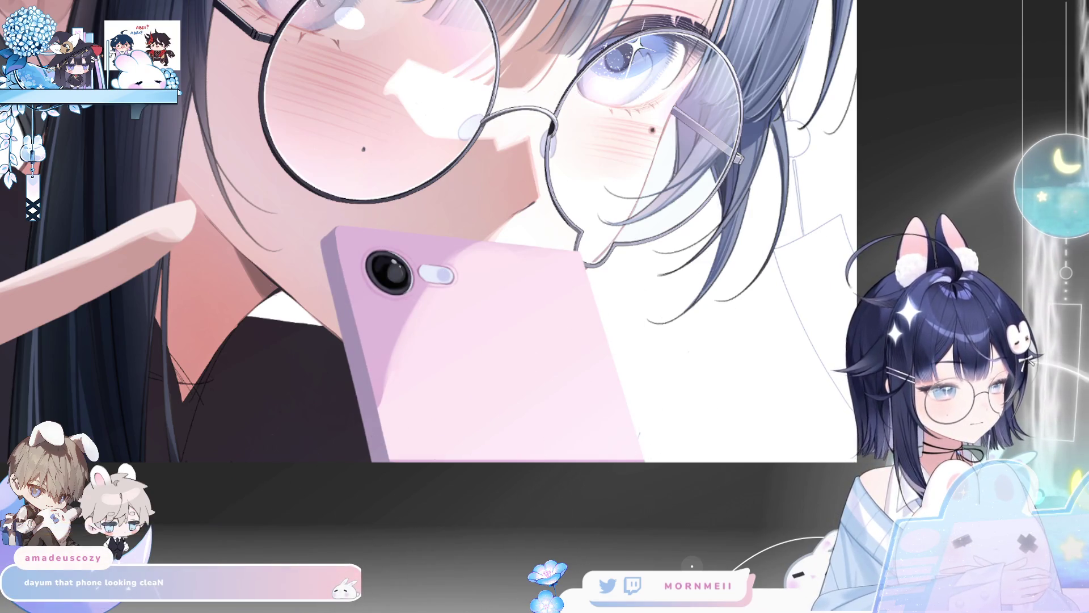
key("ctrl+minus")
key("h")
key("h")
left_click(543, 262)
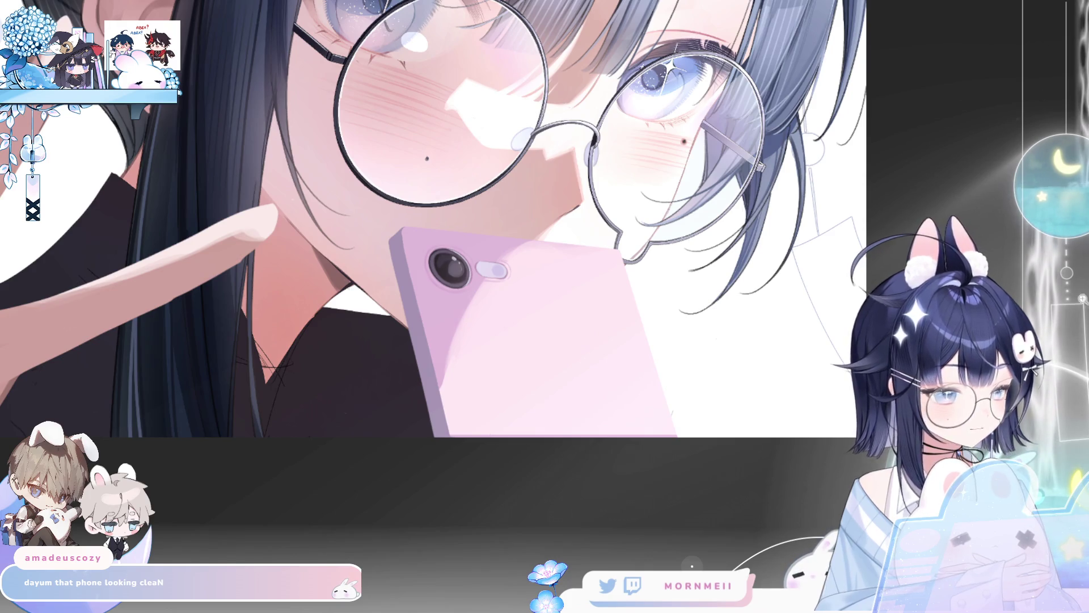
left_click(429, 281)
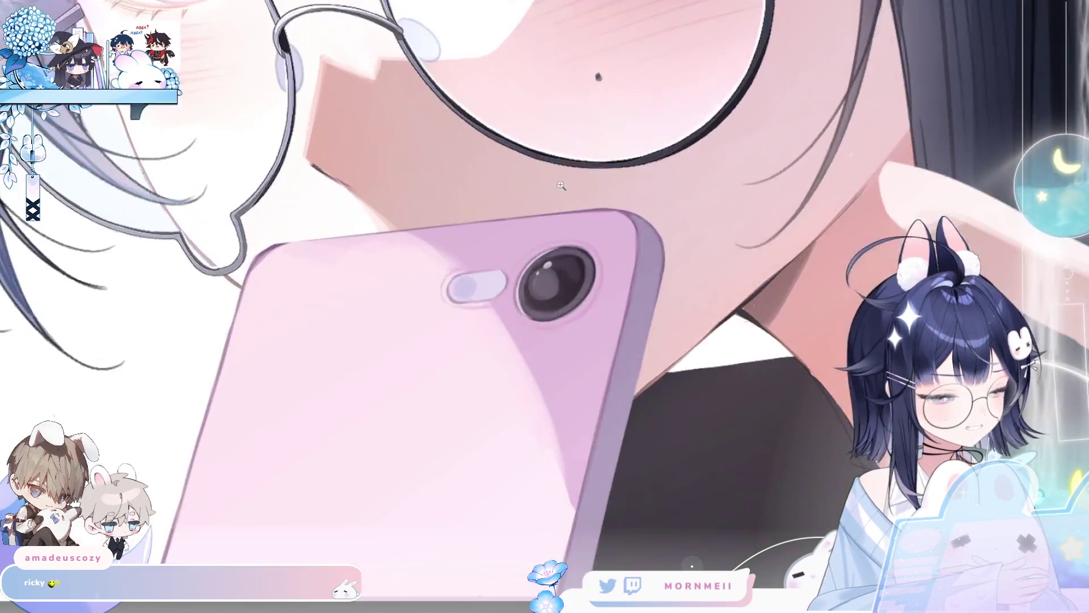
left_click(502, 258)
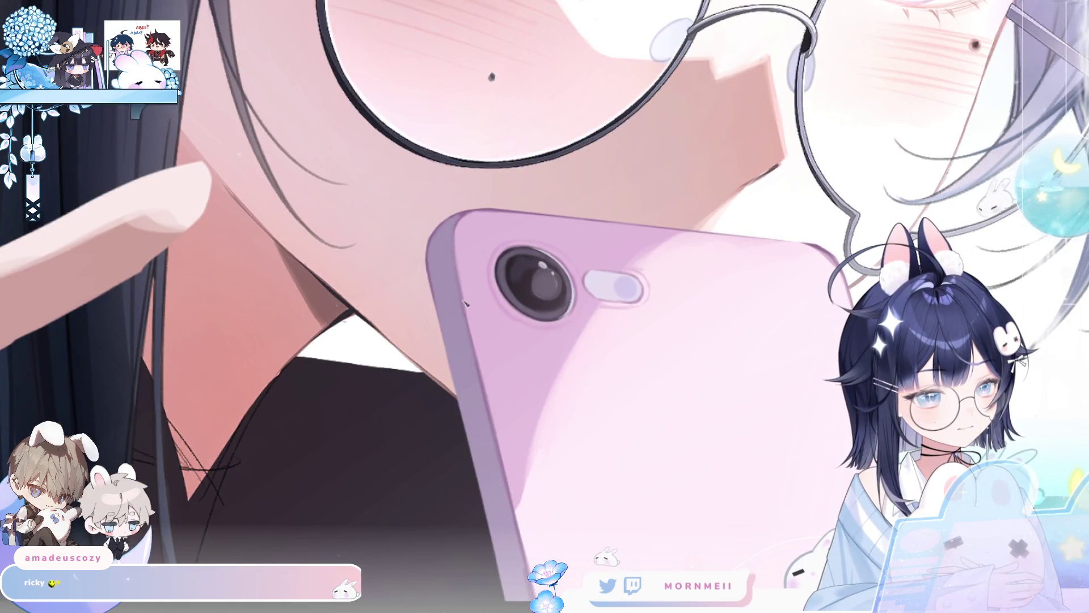
key("h")
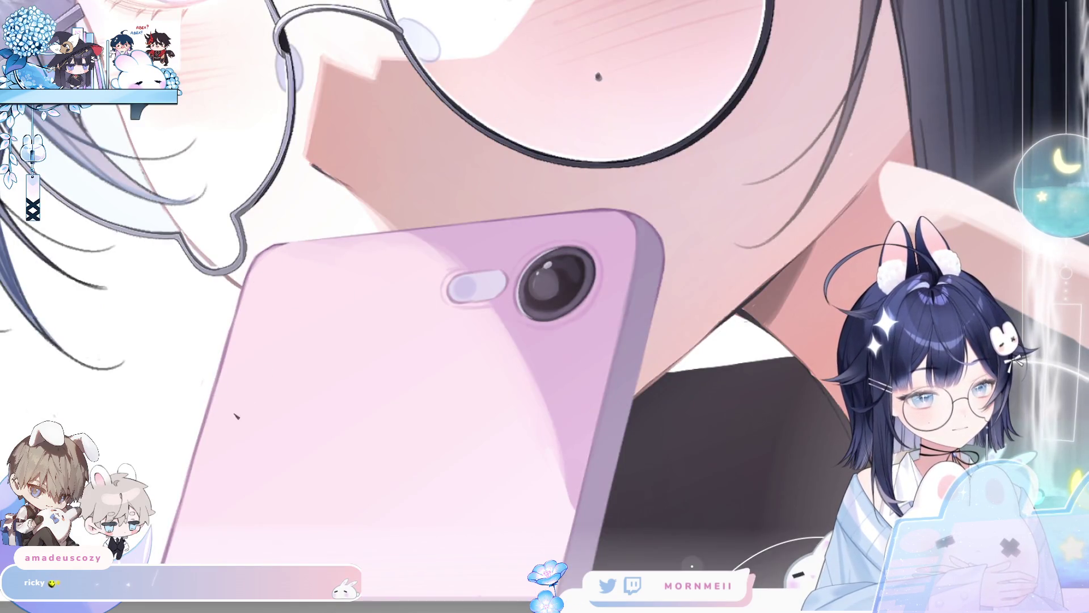
left_click(489, 240)
key("h")
left_click(697, 260)
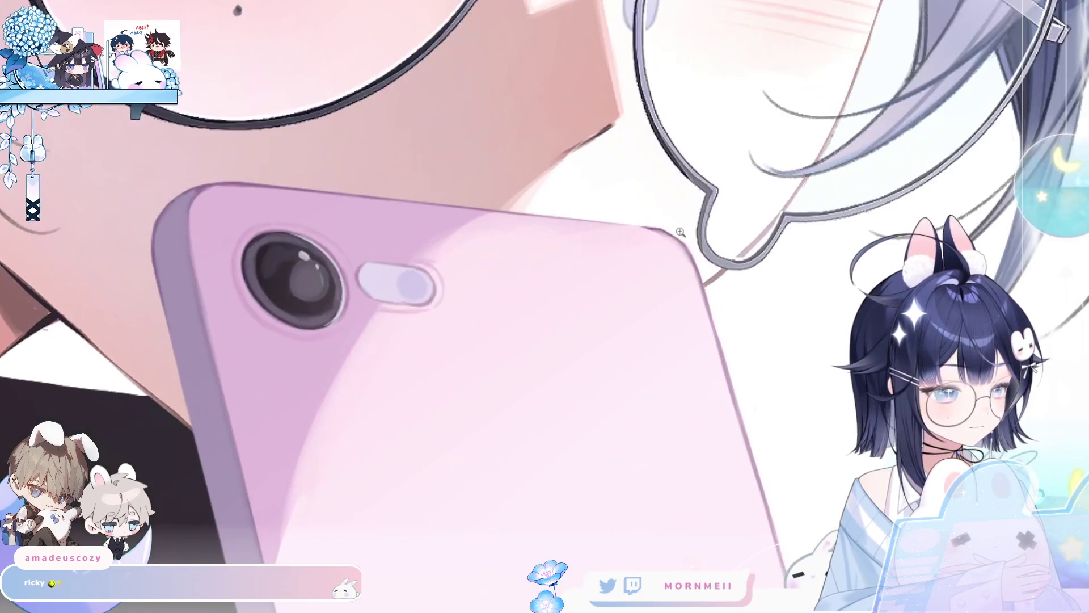
key("h")
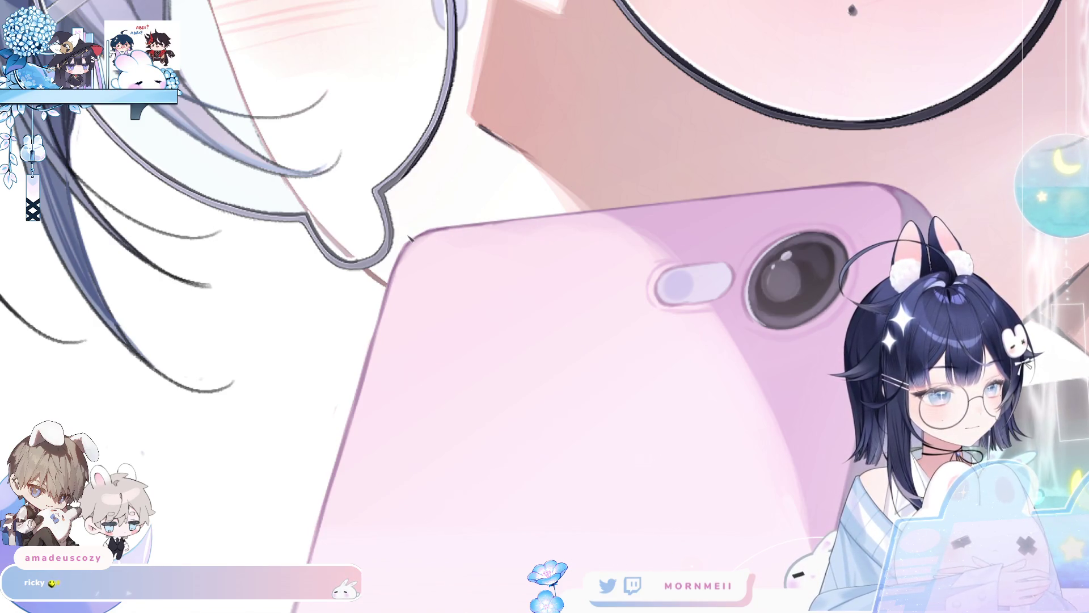
key("ctrl+0")
key("h")
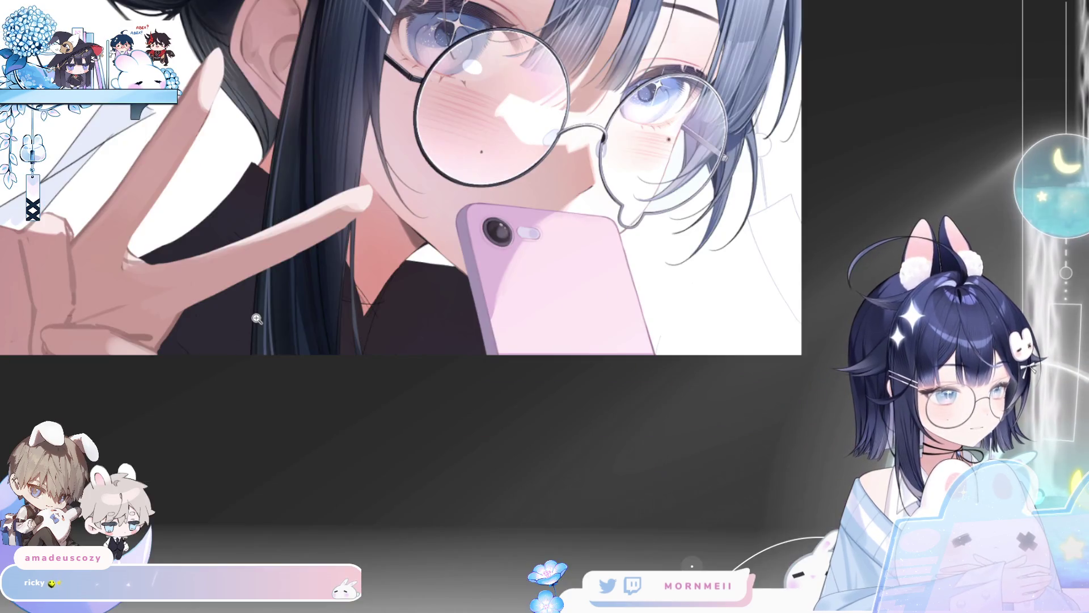
scroll(257, 318, "up", 1)
key("h")
key("h")
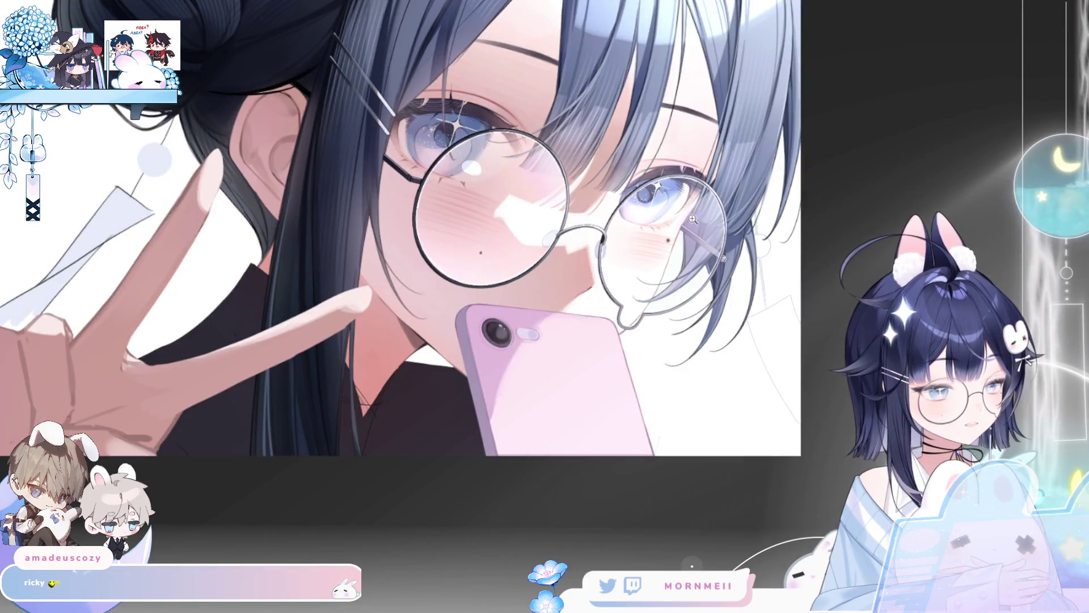
key("h")
key("h")
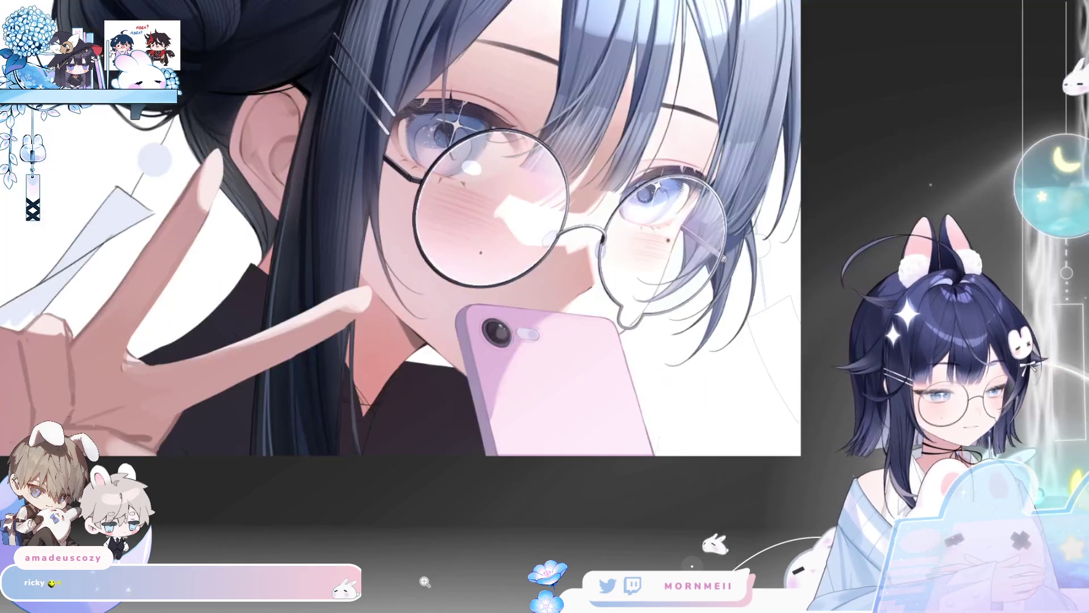
scroll(470, 316, "up", 4)
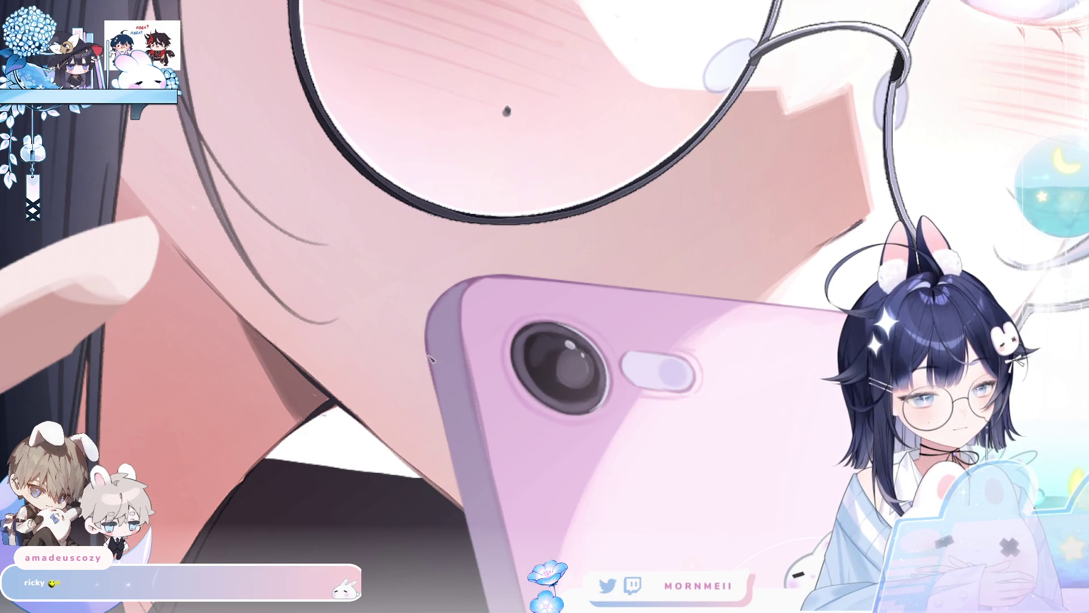
left_click_drag(514, 531, 507, 254)
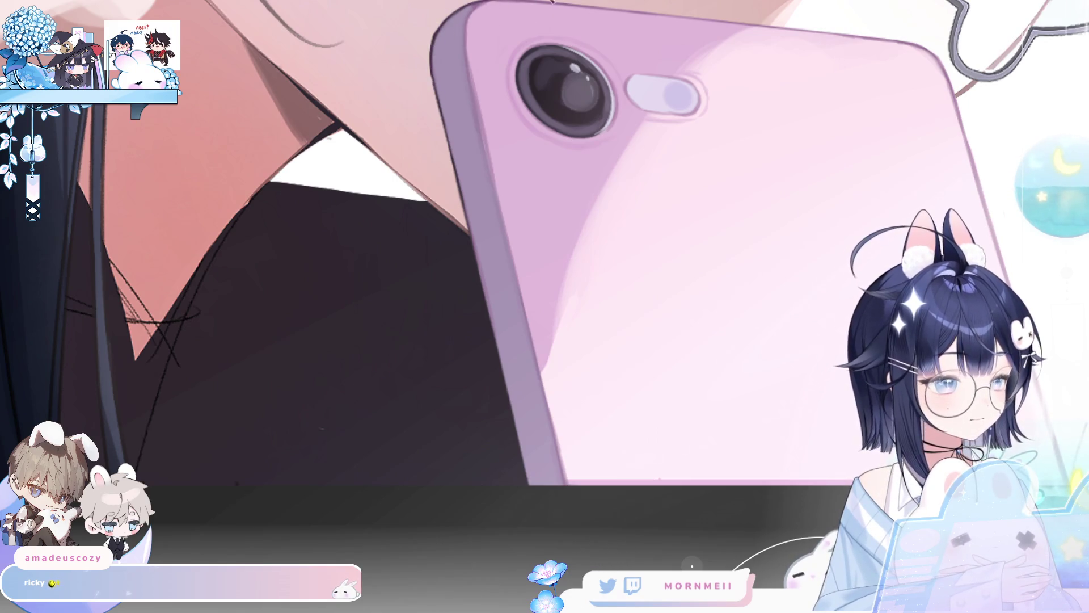
key("h")
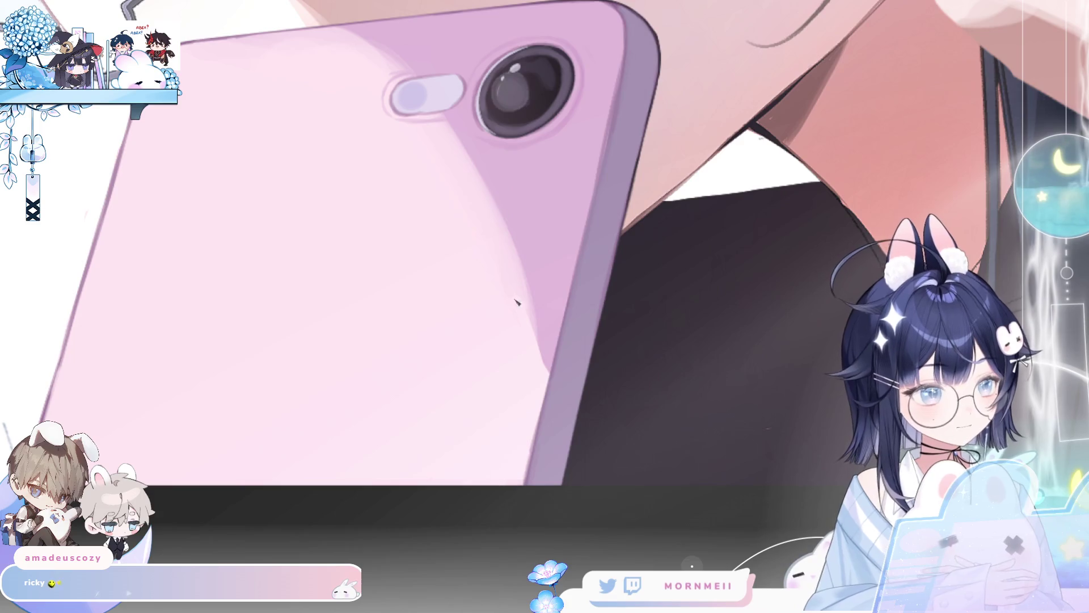
key("h")
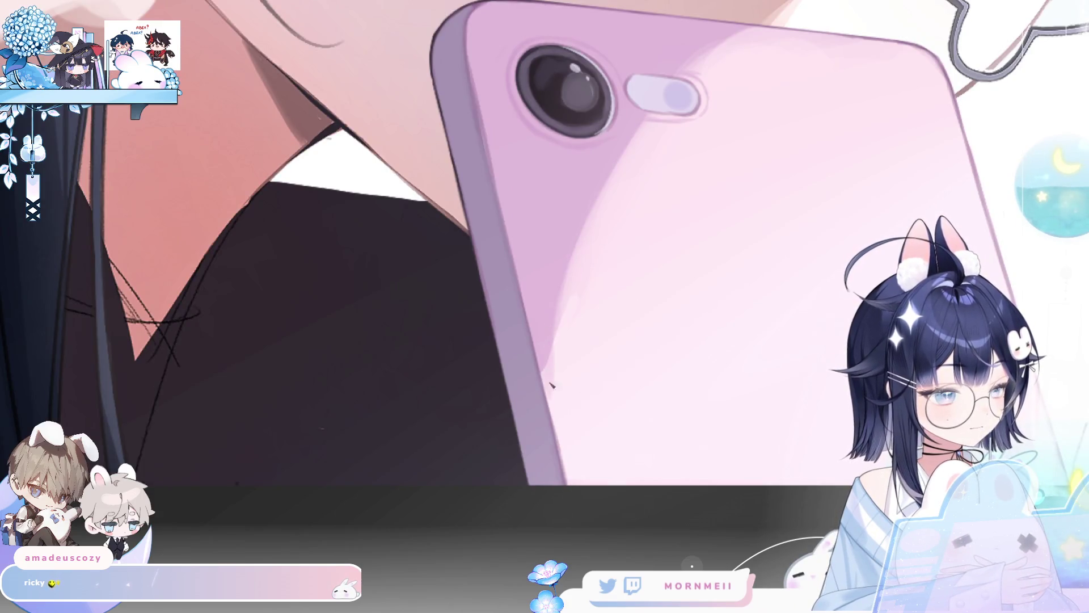